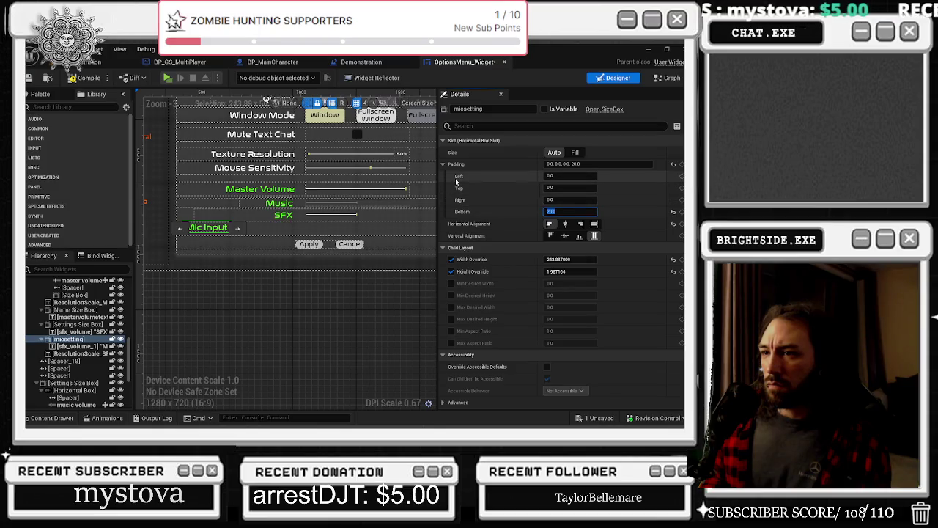
# - Select the Mic Input label and open its Color and Opacity picker, previewing orange FF7F00FF
pyautogui.click(326, 210)
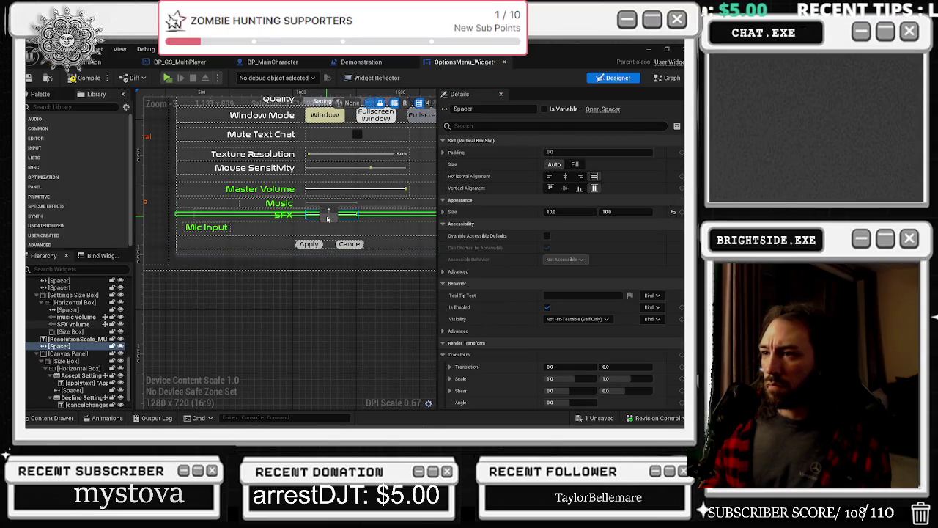
pyautogui.scroll(1, 322, 213)
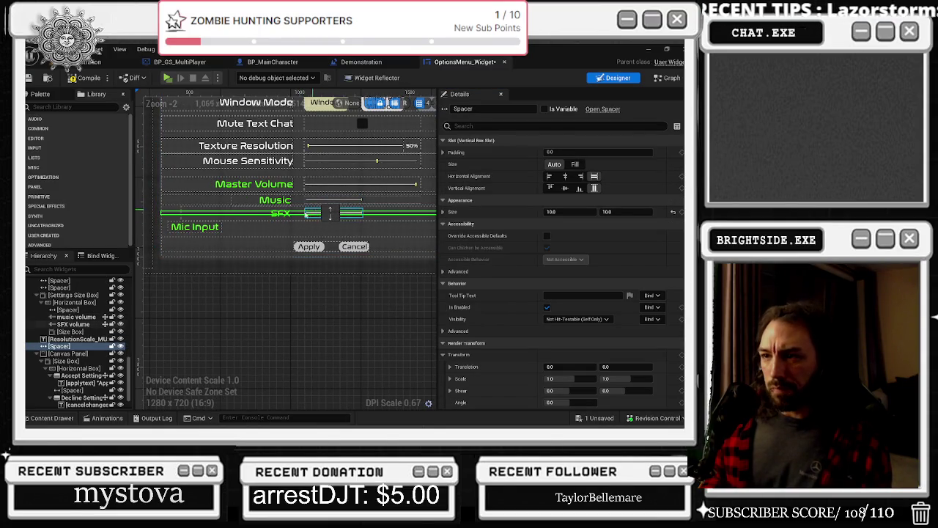
pyautogui.click(204, 228)
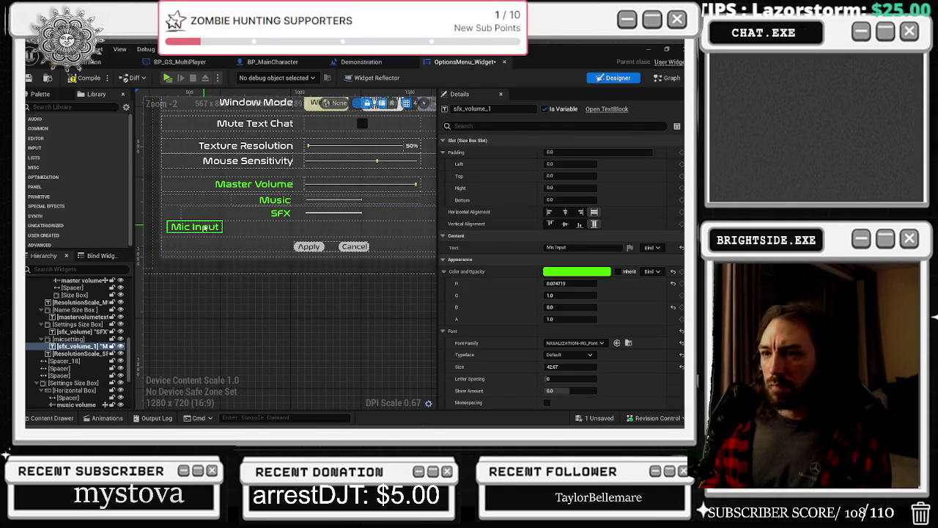
pyautogui.click(577, 272)
pyautogui.moveTo(400, 253)
pyautogui.mouseDown()
pyautogui.moveTo(370, 247)
pyautogui.moveTo(401, 223)
pyautogui.moveTo(415, 253)
pyautogui.moveTo(470, 226)
pyautogui.moveTo(502, 285)
pyautogui.mouseUp()
pyautogui.scroll(-3, 286, 189)
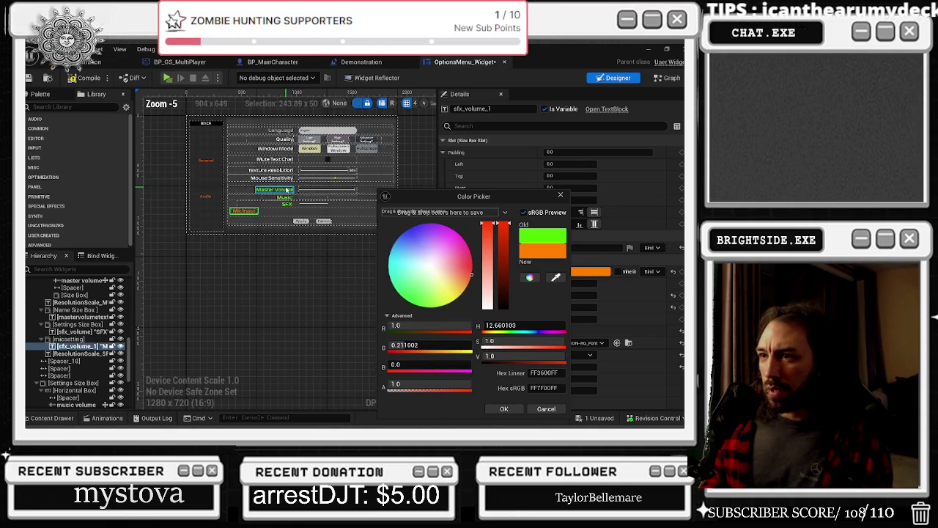
# - Eyedrop the Audio heading's orange onto the Mic Input label
pyautogui.scroll(3, 292, 179)
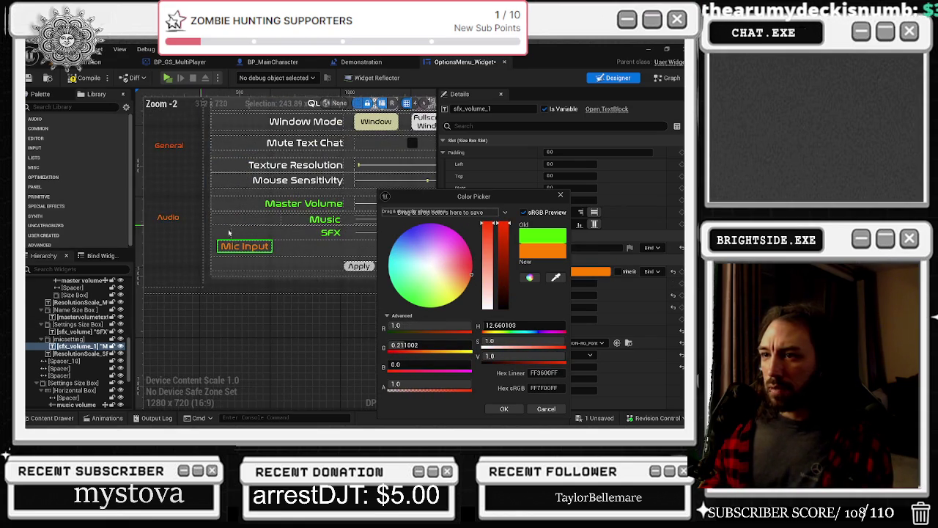
pyautogui.click(556, 277)
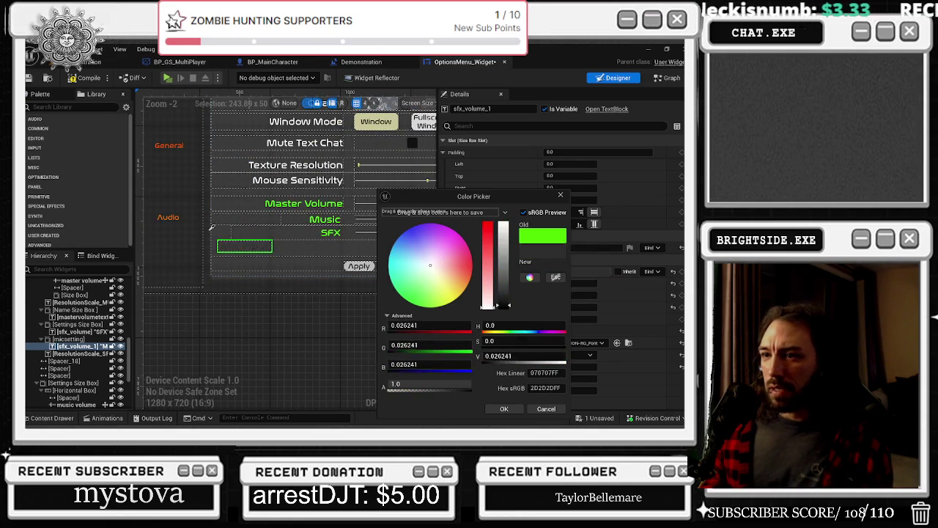
pyautogui.click(173, 215)
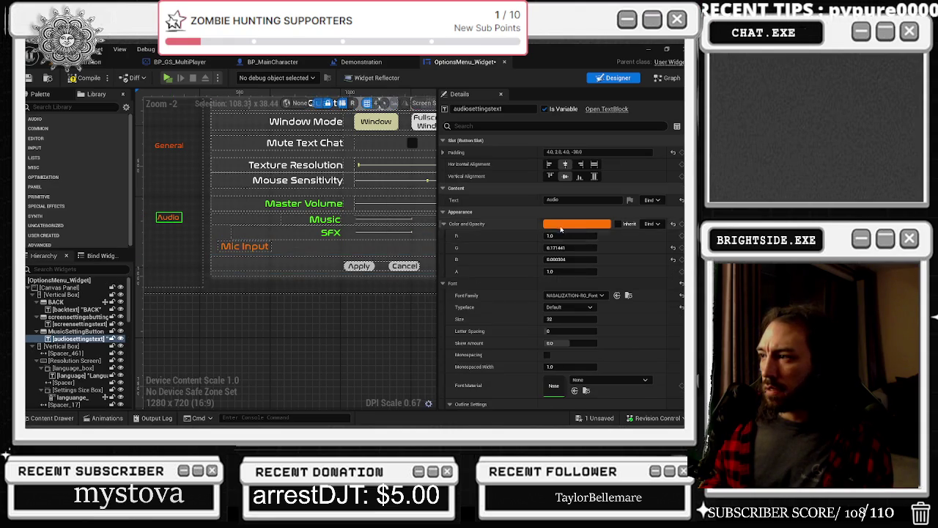
# - Make the Audio heading's orange paler and confirm it with OK
pyautogui.click(577, 223)
pyautogui.moveTo(476, 229); pyautogui.dragTo(476, 246)
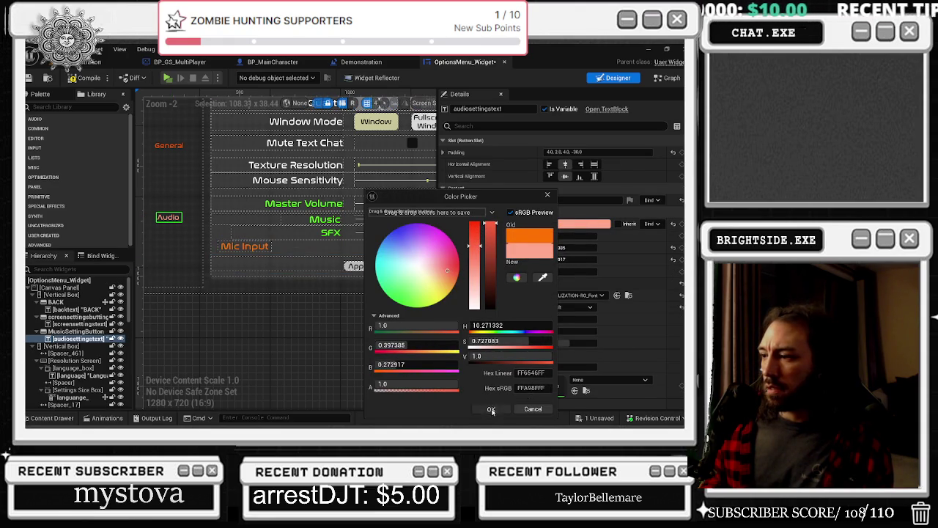
pyautogui.click(491, 409)
pyautogui.click(229, 249)
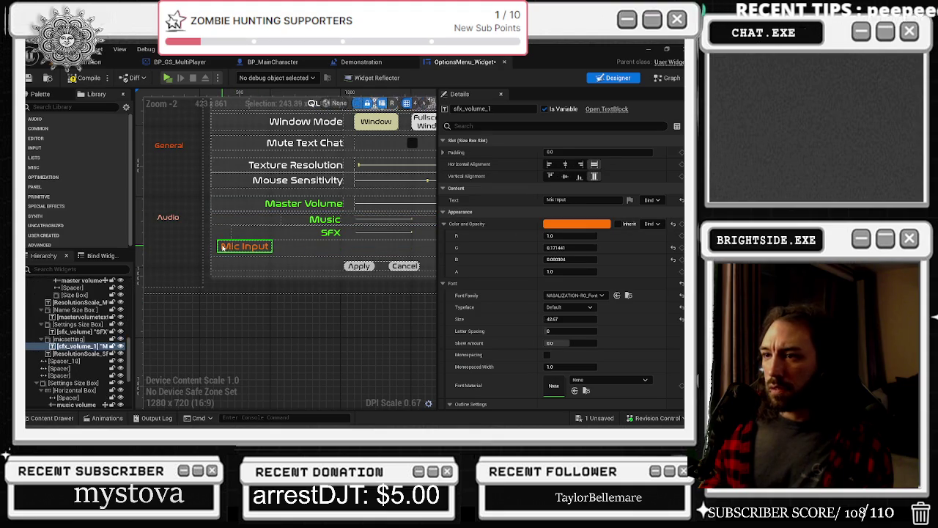
# - Drag the micsetting row's Translation X to about -2564, undoing the trial width and downward-move edits
pyautogui.click(62, 339)
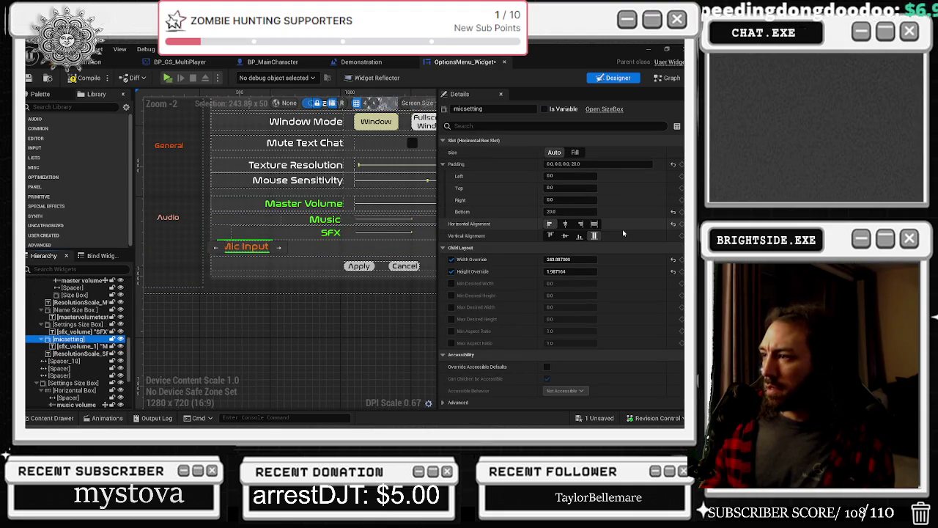
pyautogui.moveTo(570, 260); pyautogui.dragTo(602, 260)
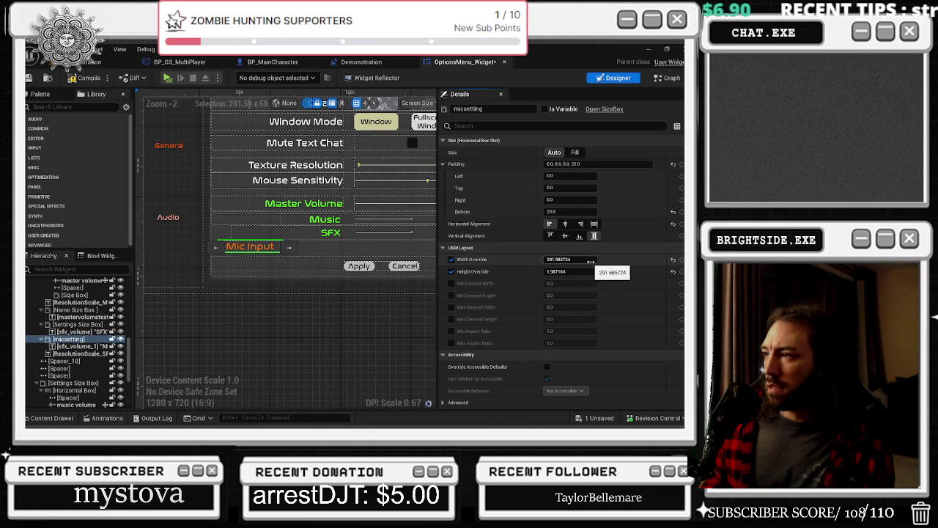
pyautogui.hotkey('ctrl', 'z')
pyautogui.scroll(-5, 562, 278)
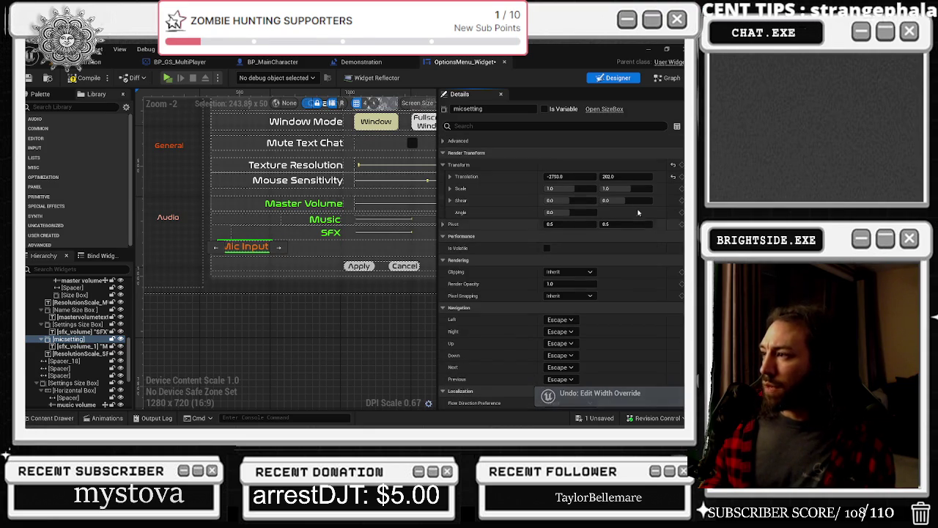
pyautogui.moveTo(607, 176); pyautogui.dragTo(614, 176)
pyautogui.hotkey('ctrl', 'z')
pyautogui.moveTo(555, 176); pyautogui.dragTo(587, 176)
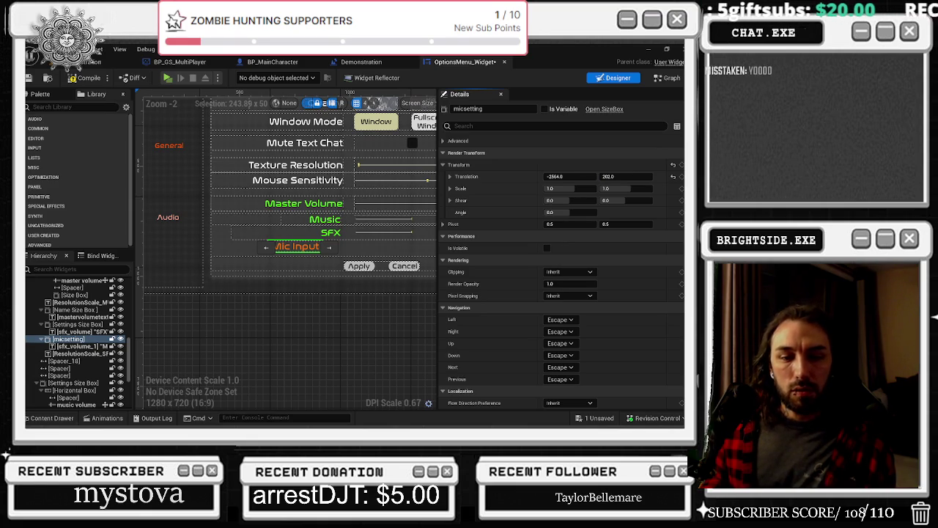
pyautogui.hotkey('alt', 'Tab')
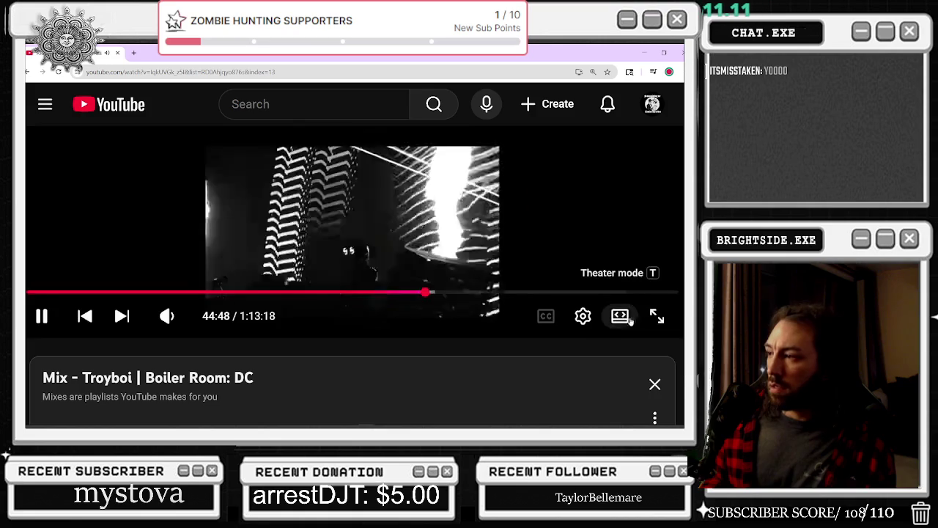
pyautogui.click(620, 315)
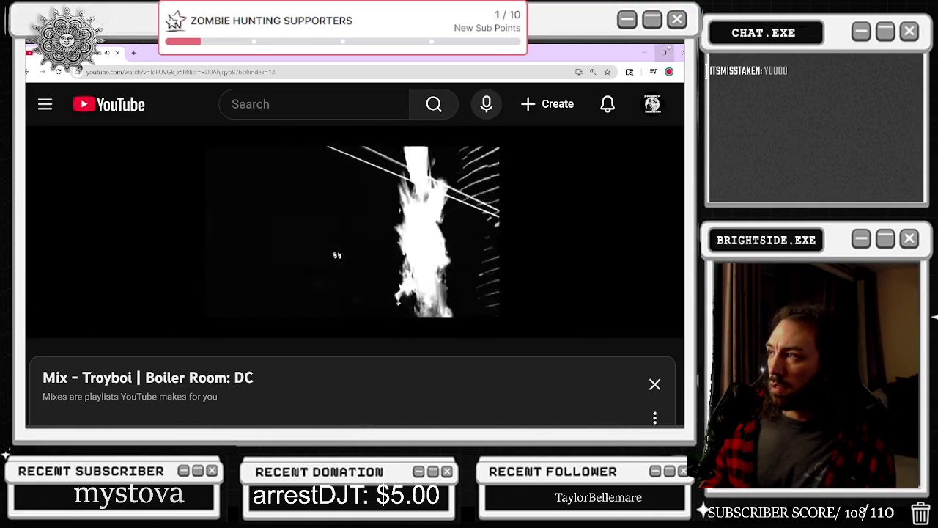
pyautogui.hotkey('alt', 'Tab')
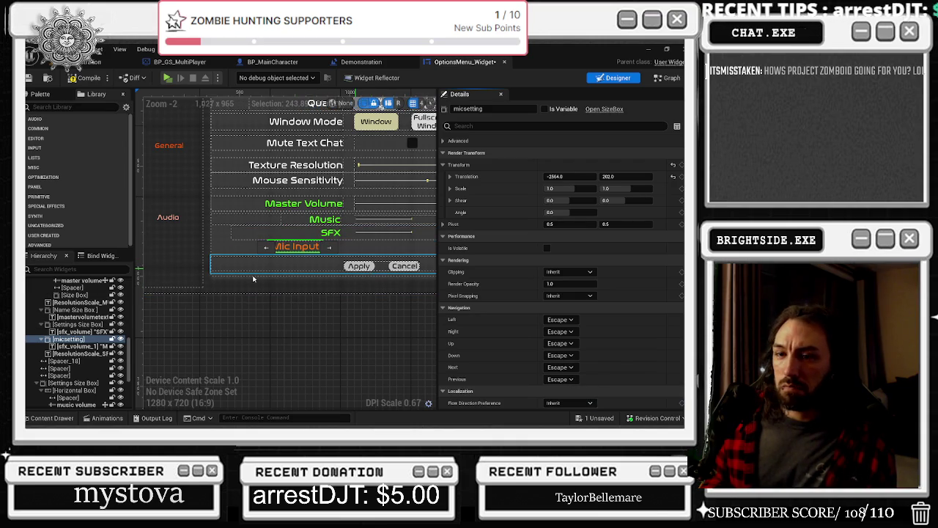
pyautogui.click(69, 338)
pyautogui.scroll(1, 375, 231)
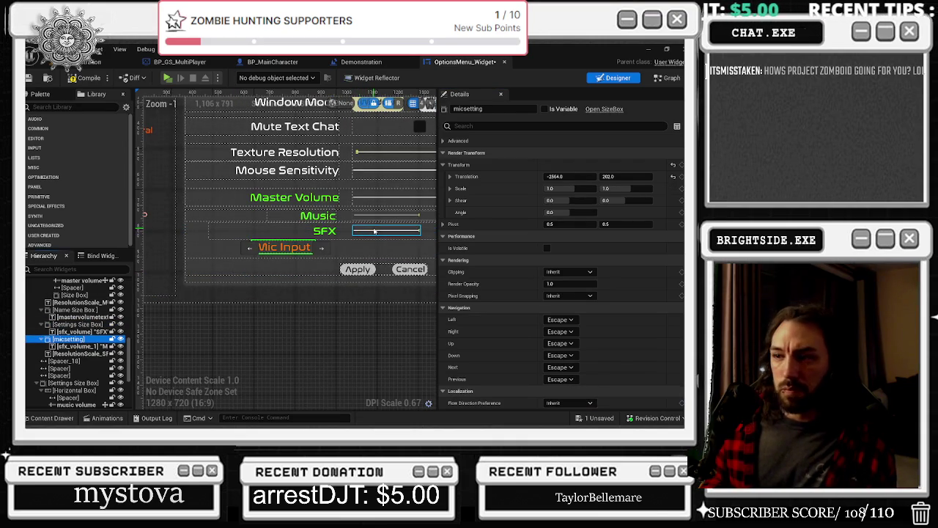
pyautogui.click(374, 232)
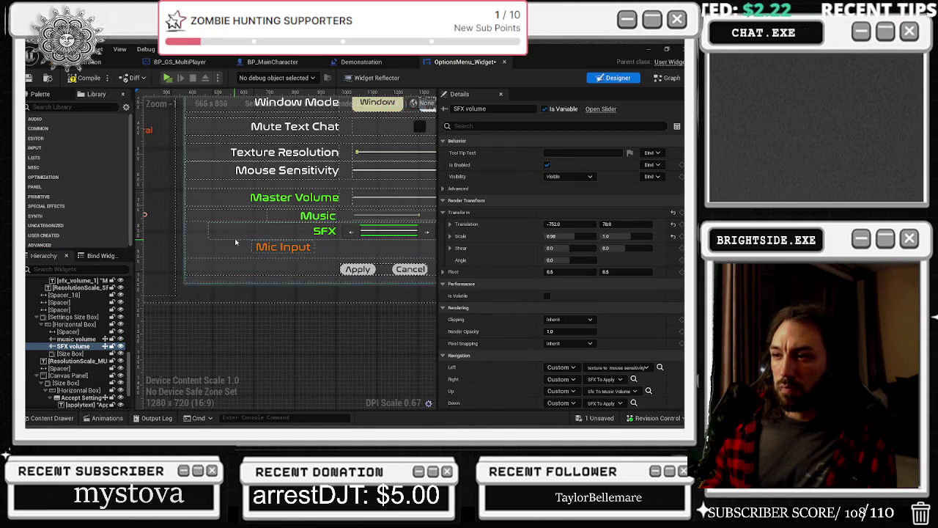
pyautogui.scroll(-1, 268, 201)
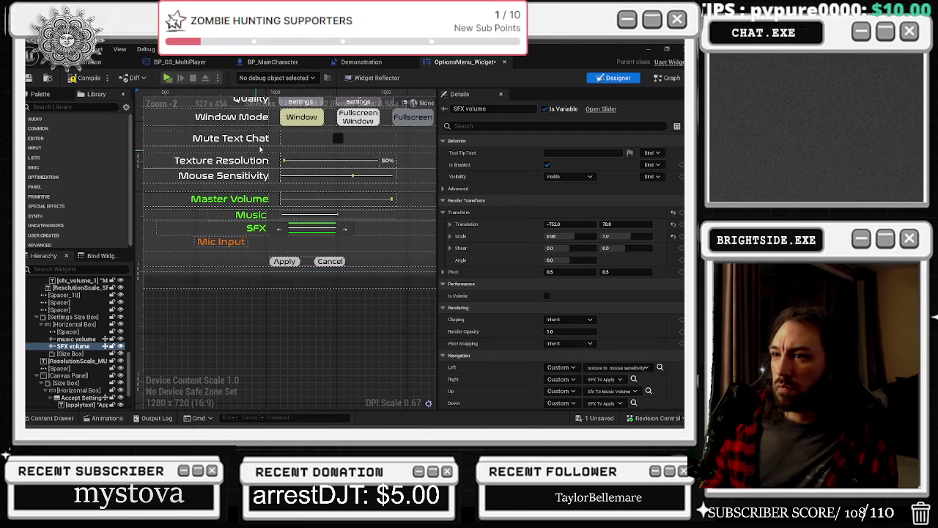
pyautogui.scroll(-1, 269, 161)
pyautogui.scroll(-1, 270, 161)
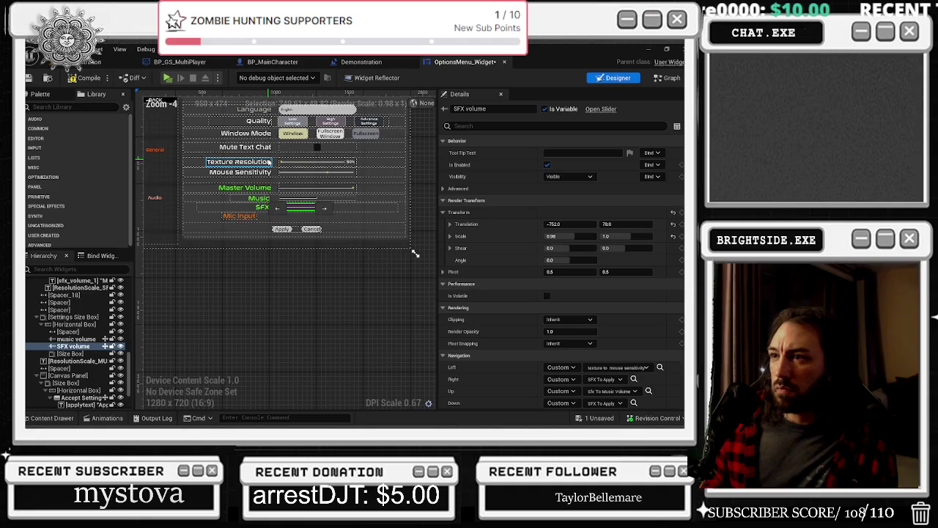
pyautogui.scroll(1, 269, 173)
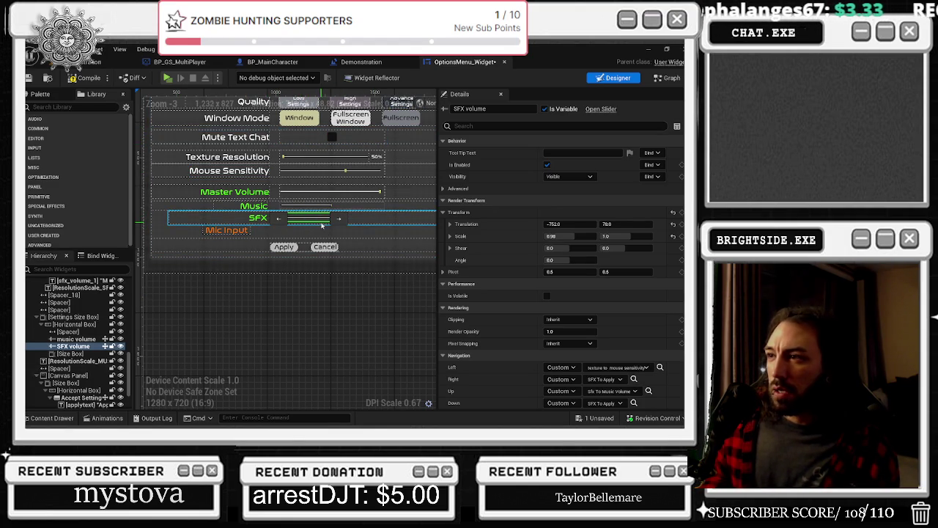
pyautogui.scroll(1, 319, 232)
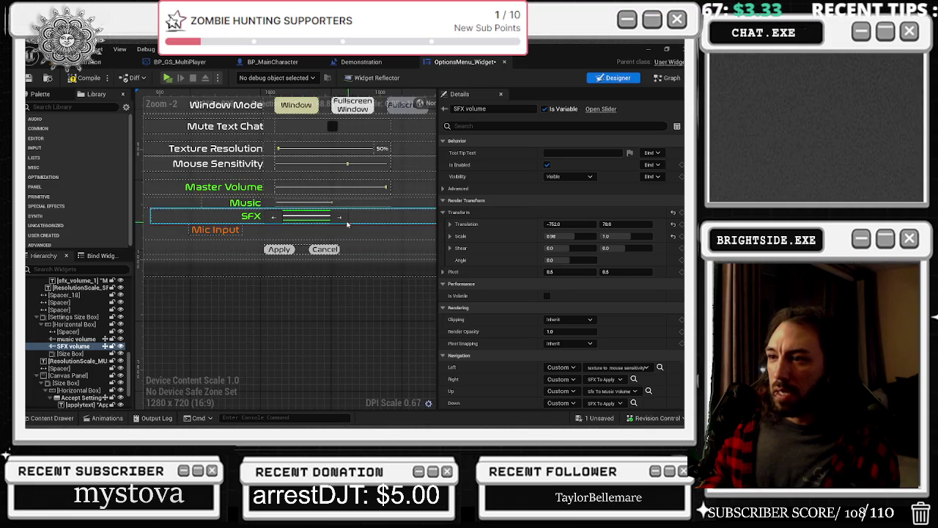
pyautogui.click(224, 232)
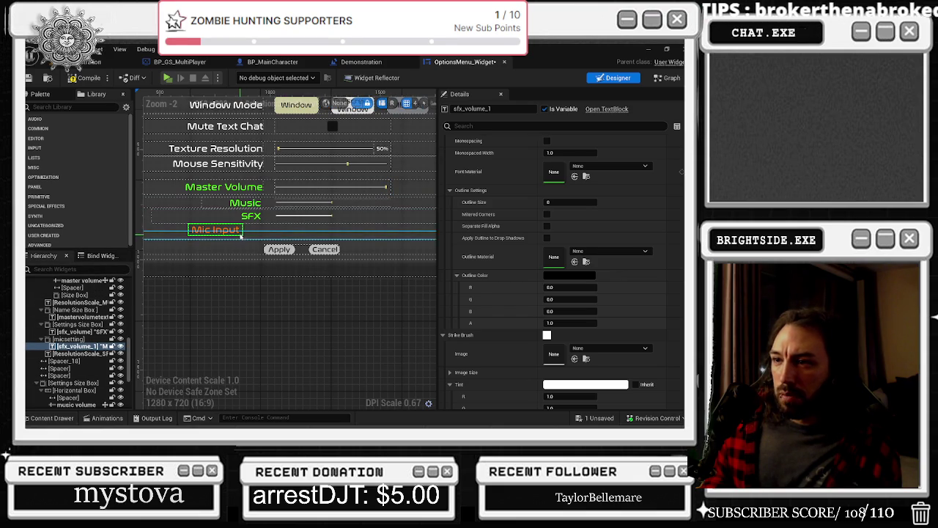
# - Search the Palette for 'dro', clear the search, and select the existing Language dropdown
pyautogui.click(62, 106)
pyautogui.write('dro')
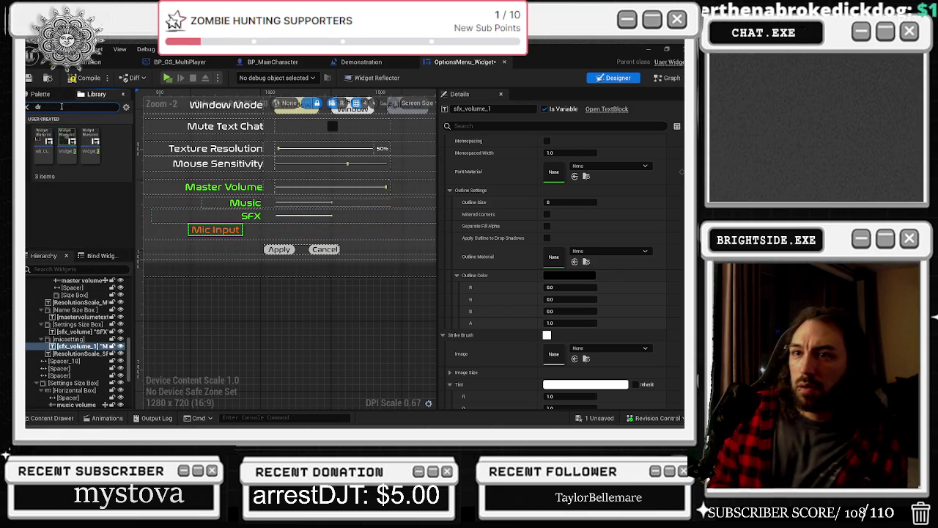
pyautogui.press('BackSpace')
pyautogui.press('BackSpace')
pyautogui.press('BackSpace')
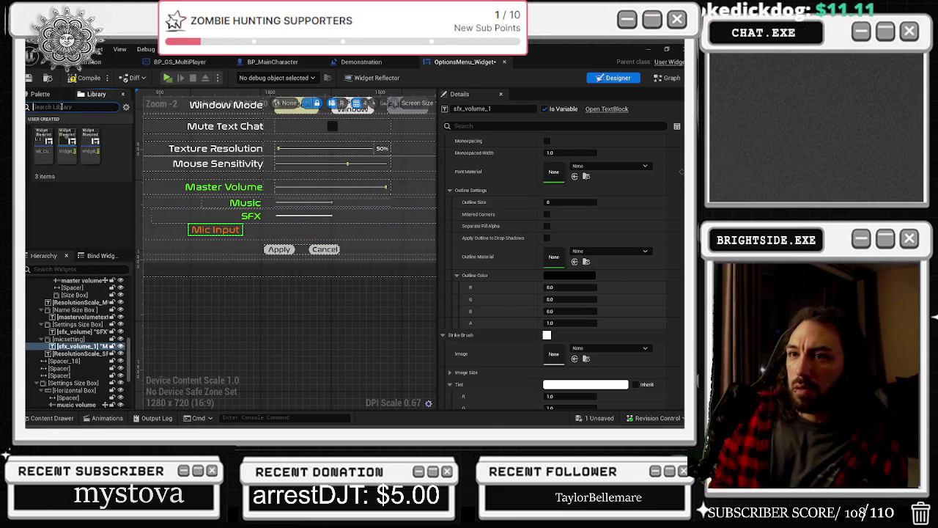
pyautogui.scroll(5, 308, 165)
pyautogui.scroll(-7, 305, 154)
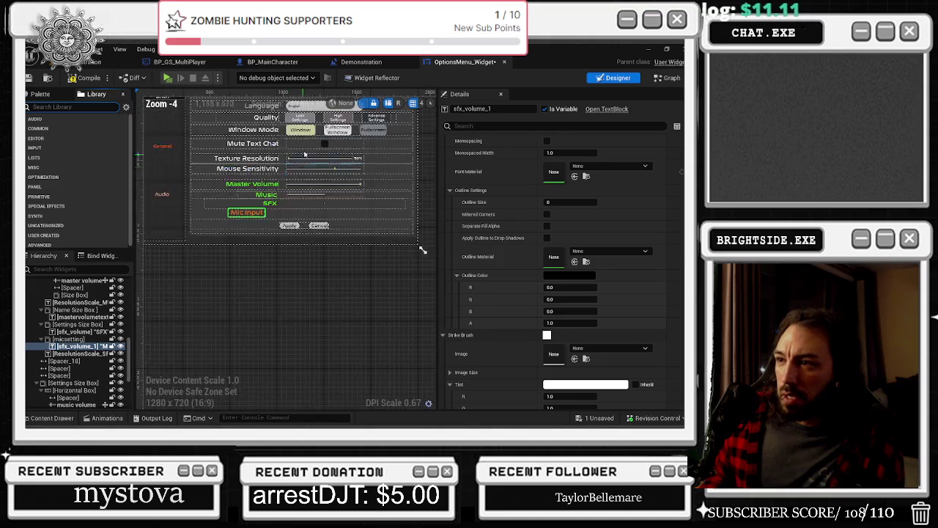
pyautogui.click(299, 107)
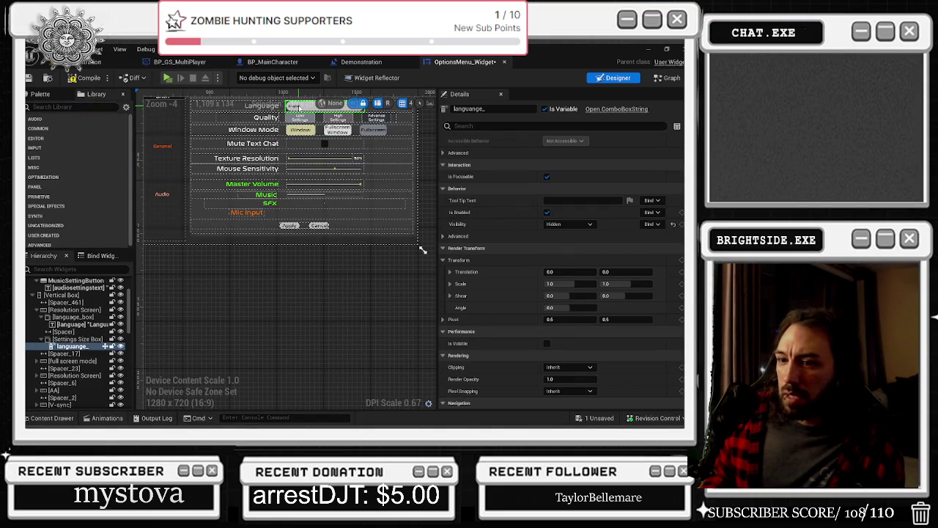
# - Search the Palette for 'combo' and drag a ComboBoxString onto the Mic Input row
pyautogui.rightClick(53, 346)
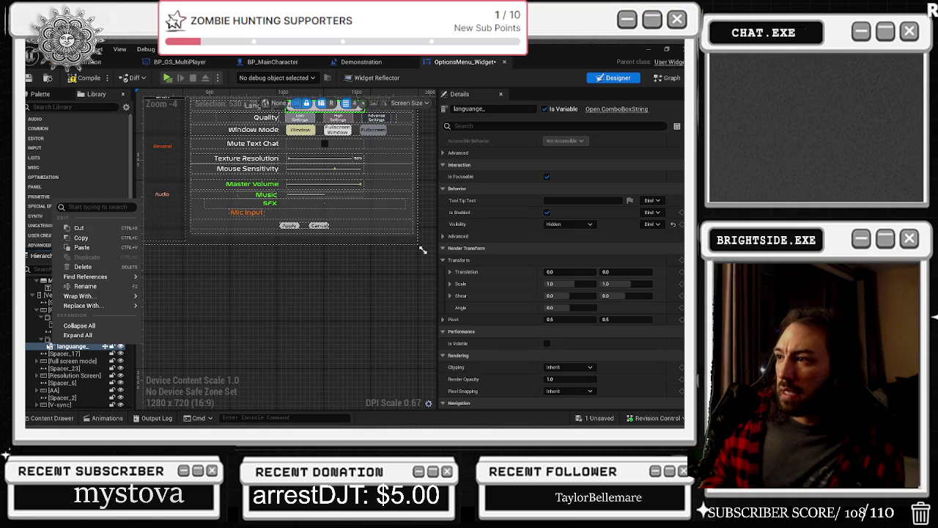
pyautogui.click(48, 345)
pyautogui.click(70, 107)
pyautogui.write('scroll')
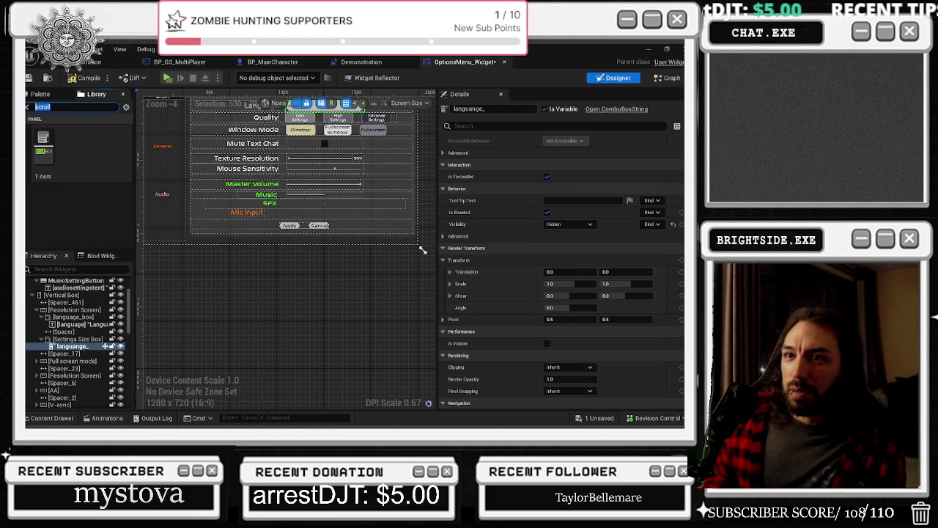
pyautogui.write('combo')
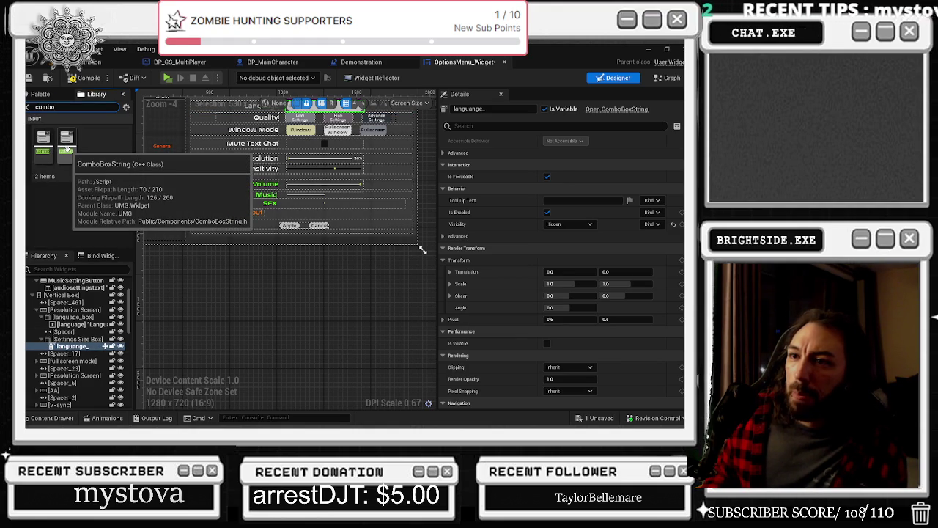
pyautogui.moveTo(66, 148); pyautogui.dragTo(246, 213)
# - Add a ComboBoxString next to the Mic Input label and select it
pyautogui.scroll(1, 245, 212)
pyautogui.click(248, 212)
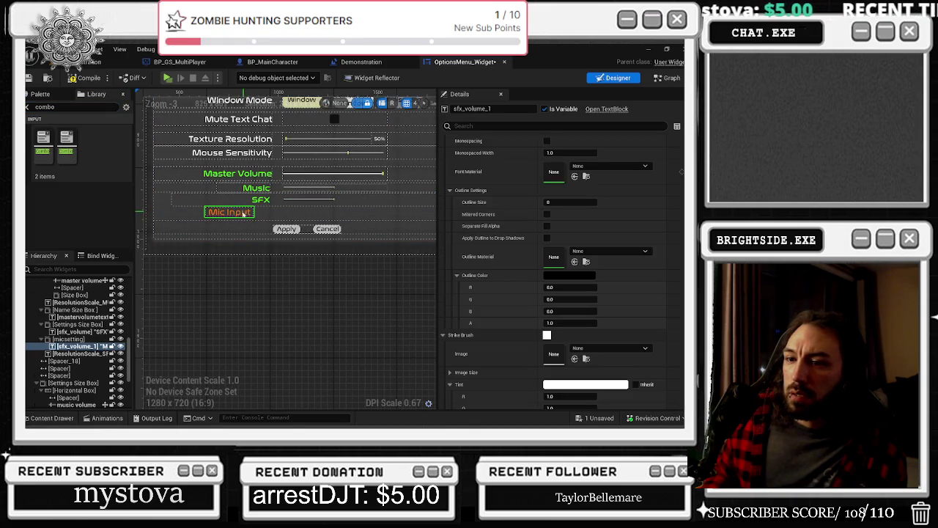
pyautogui.moveTo(67, 149); pyautogui.dragTo(66, 348)
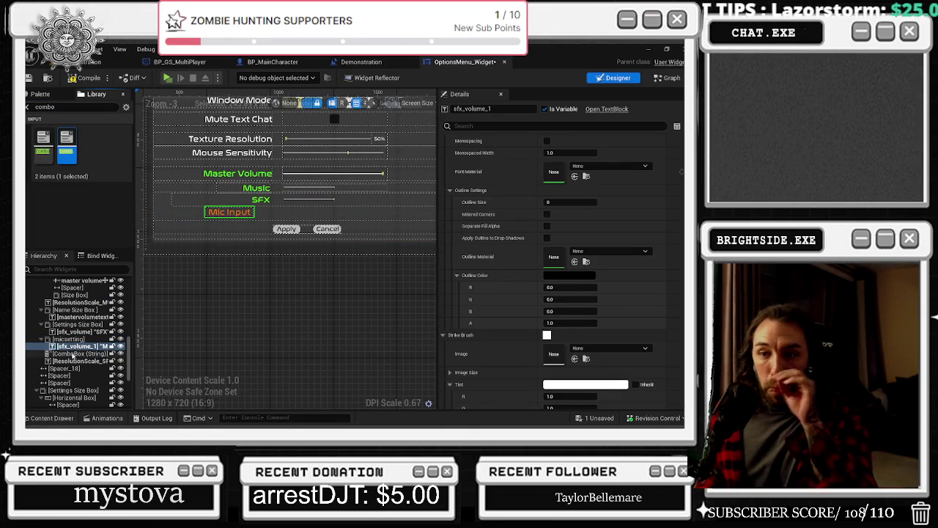
pyautogui.click(73, 354)
pyautogui.scroll(-5, 363, 209)
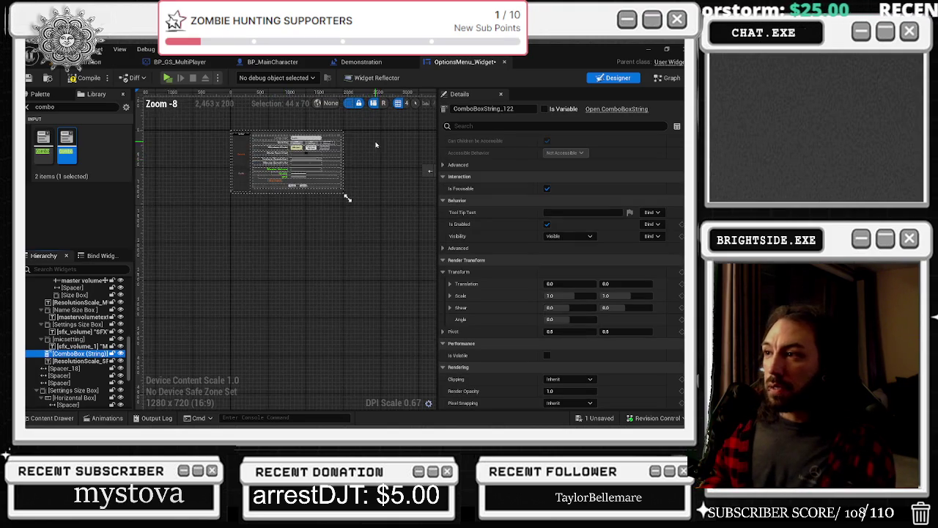
pyautogui.scroll(10, 220, 206)
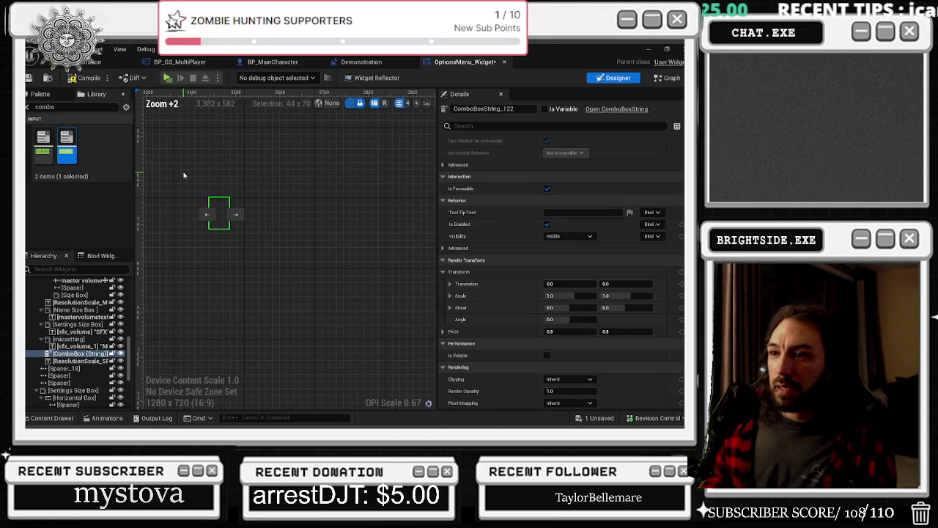
pyautogui.scroll(-8, 196, 160)
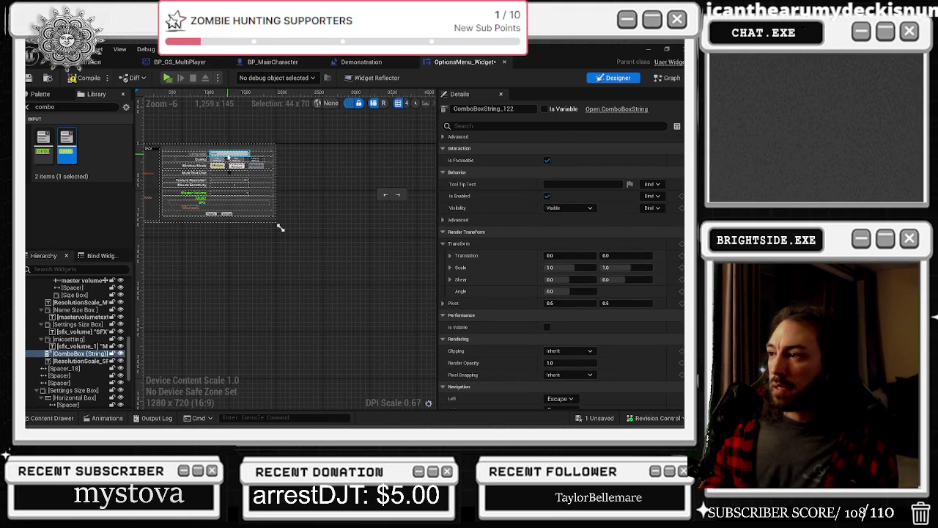
# - Inspect the Language combo box's settings and re-place the combo box in the options layout
pyautogui.click(229, 155)
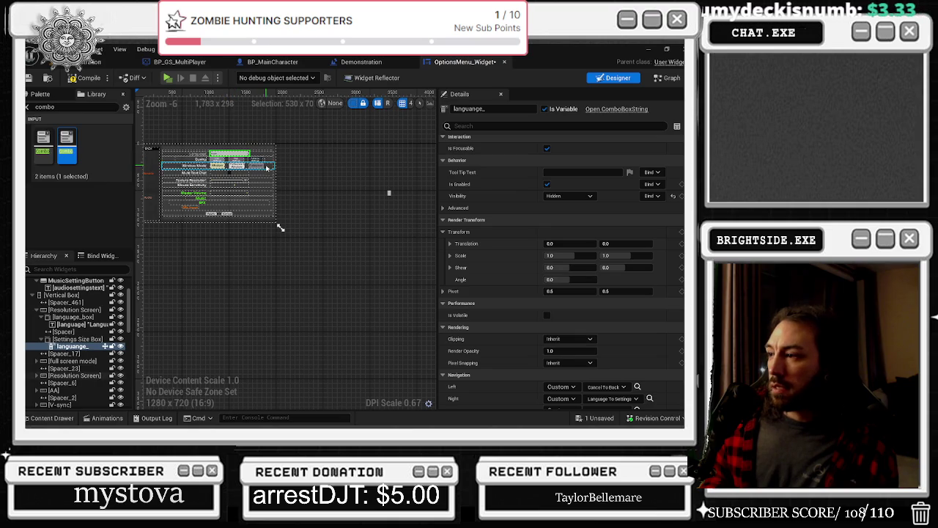
pyautogui.scroll(8, 595, 244)
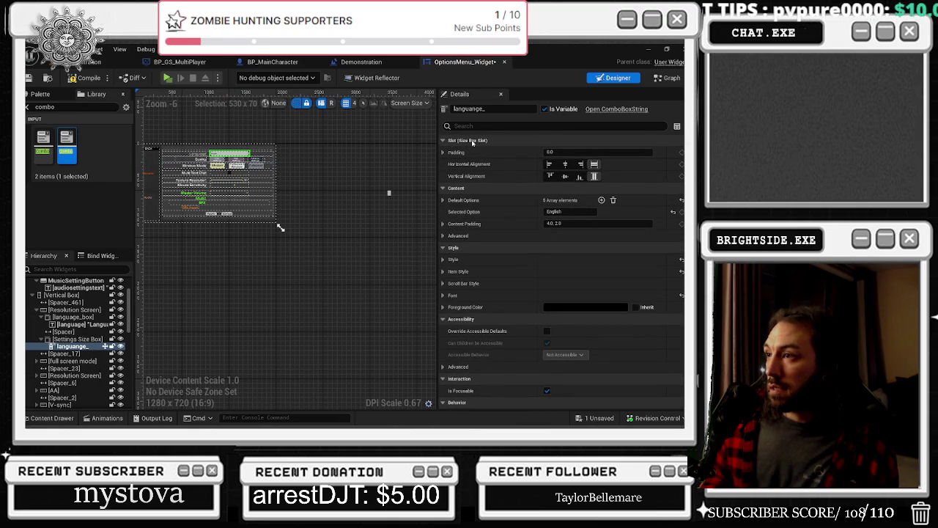
pyautogui.moveTo(389, 194); pyautogui.dragTo(389, 194)
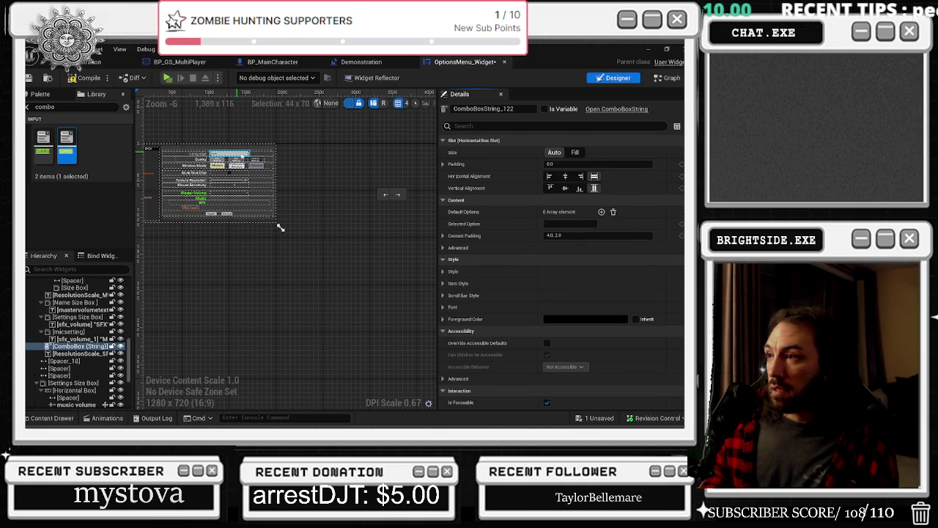
pyautogui.hotkey('ctrl', 'z')
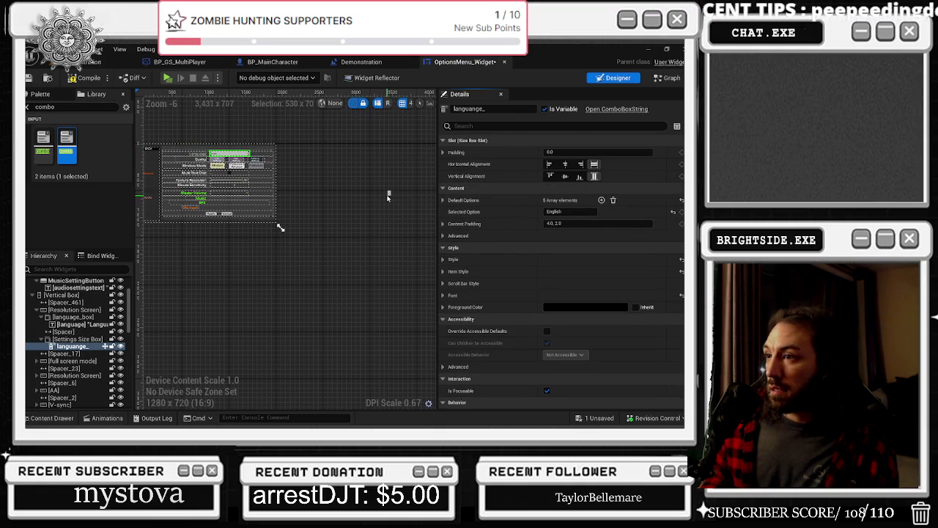
pyautogui.moveTo(389, 194); pyautogui.dragTo(389, 194)
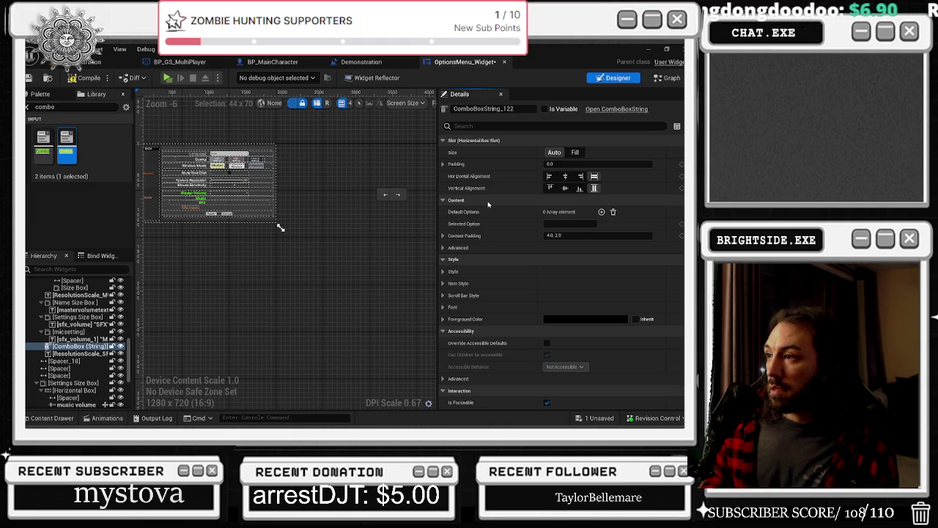
pyautogui.scroll(-2, 478, 203)
pyautogui.scroll(2, 279, 161)
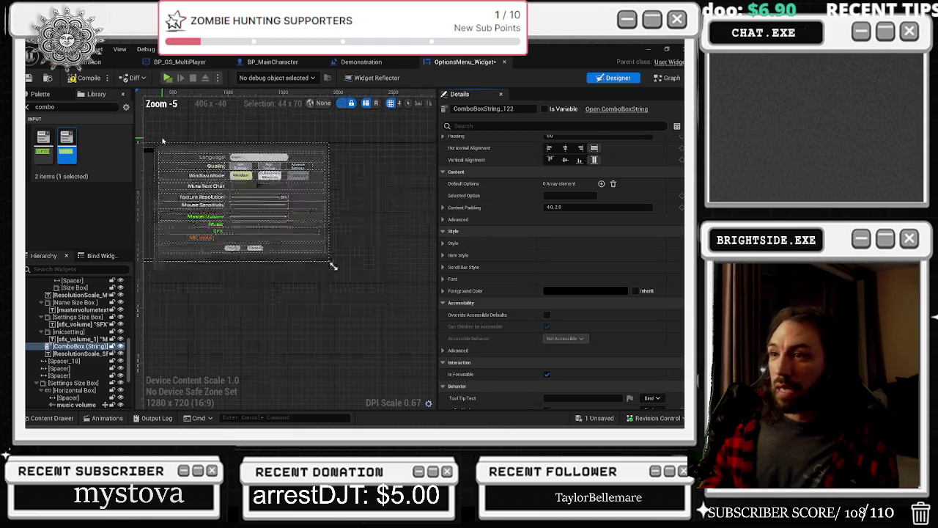
# - Select the Language combo box to compare its Default Options with the mic combo box
pyautogui.click(278, 161)
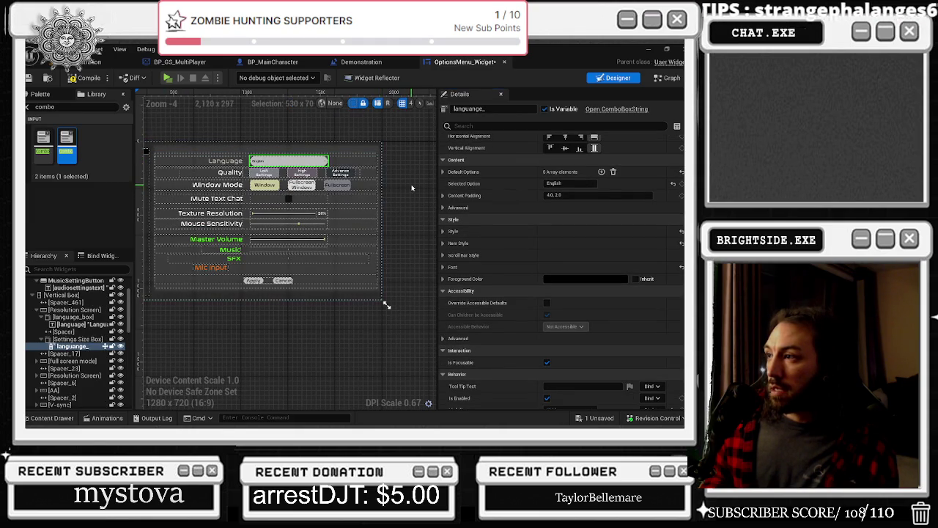
pyautogui.hscroll(5, 412, 188)
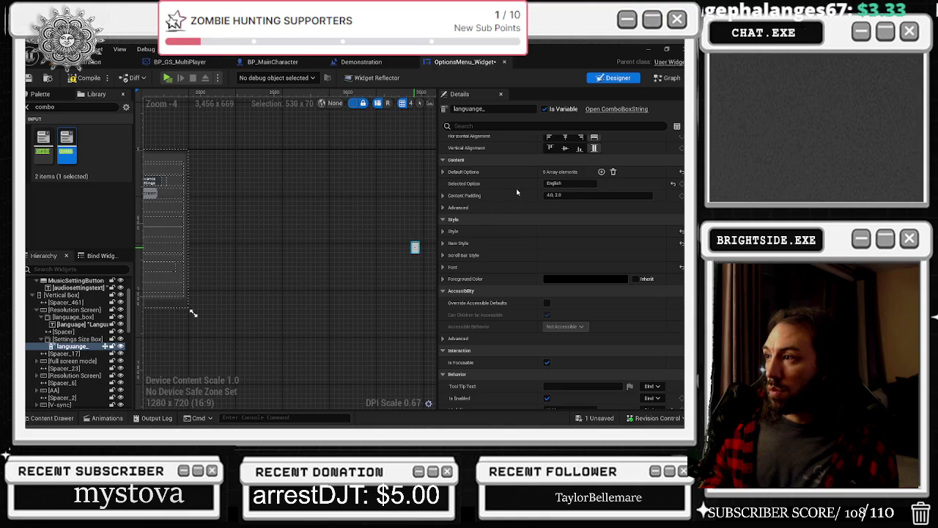
pyautogui.hotkey('ctrl', 'z')
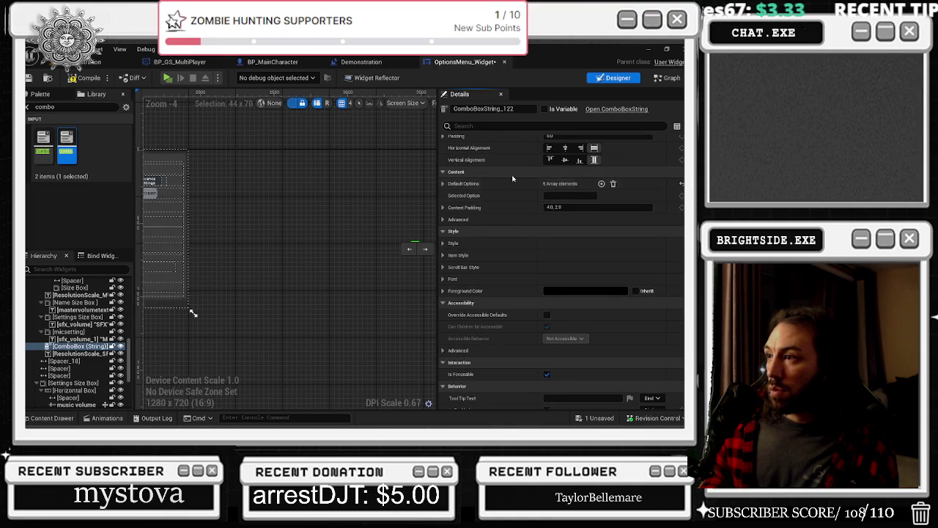
pyautogui.scroll(1, 514, 184)
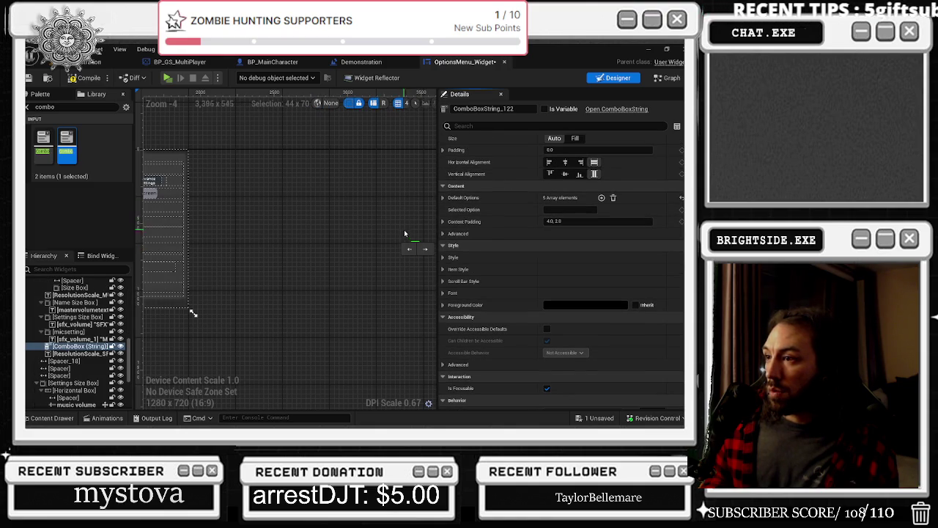
pyautogui.hscroll(-2, 182, 177)
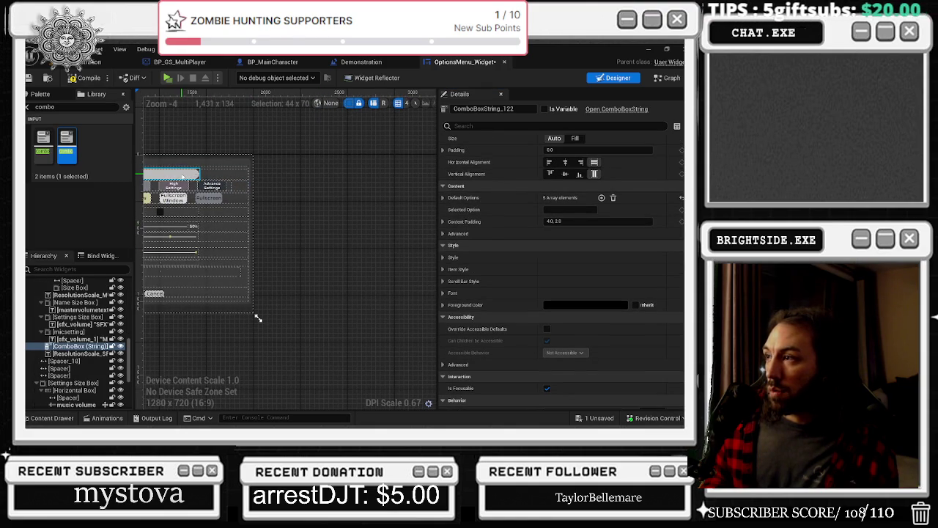
pyautogui.click(183, 177)
pyautogui.scroll(1, 586, 205)
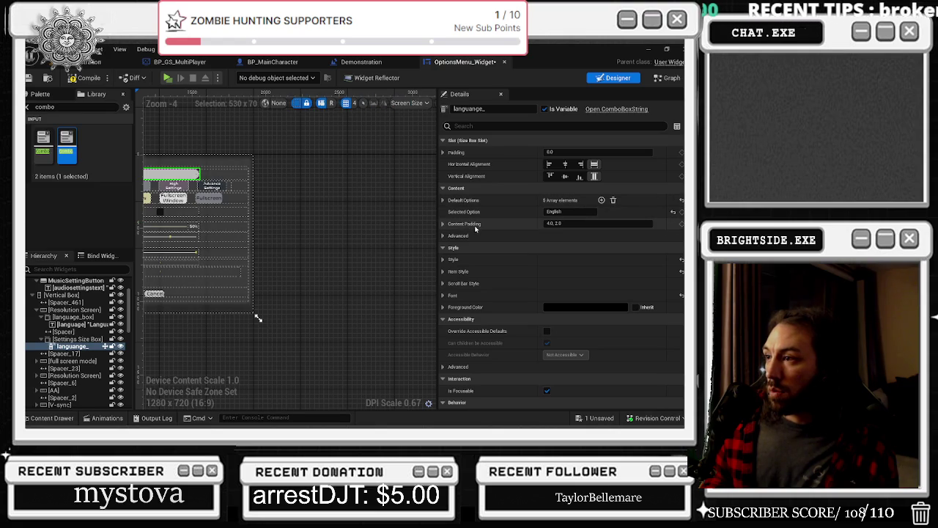
pyautogui.moveTo(422, 233); pyautogui.dragTo(345, 204)
# - Give the mic combo box the Language box's five Default Options
pyautogui.click(404, 222)
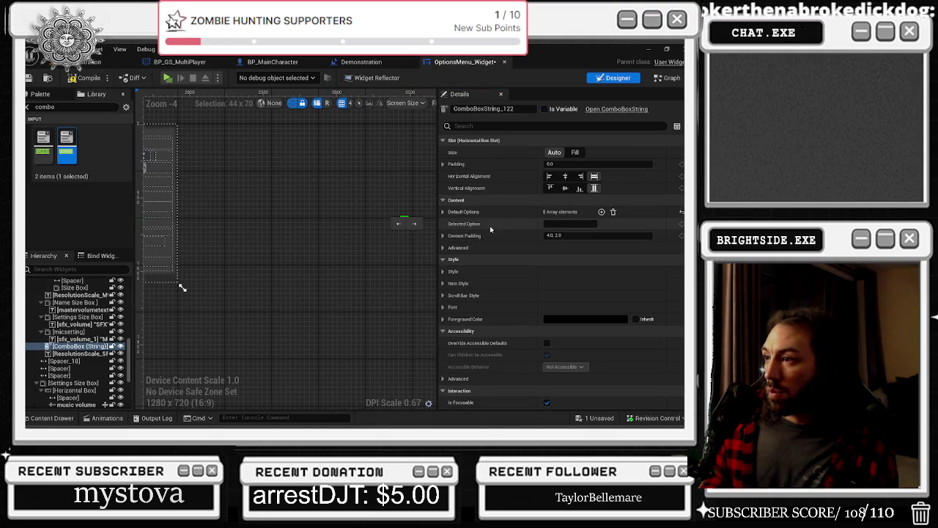
pyautogui.moveTo(274, 189)
pyautogui.mouseDown()
pyautogui.moveTo(383, 195)
pyautogui.moveTo(386, 212)
pyautogui.mouseUp()
pyautogui.hotkey('ctrl', 'z')
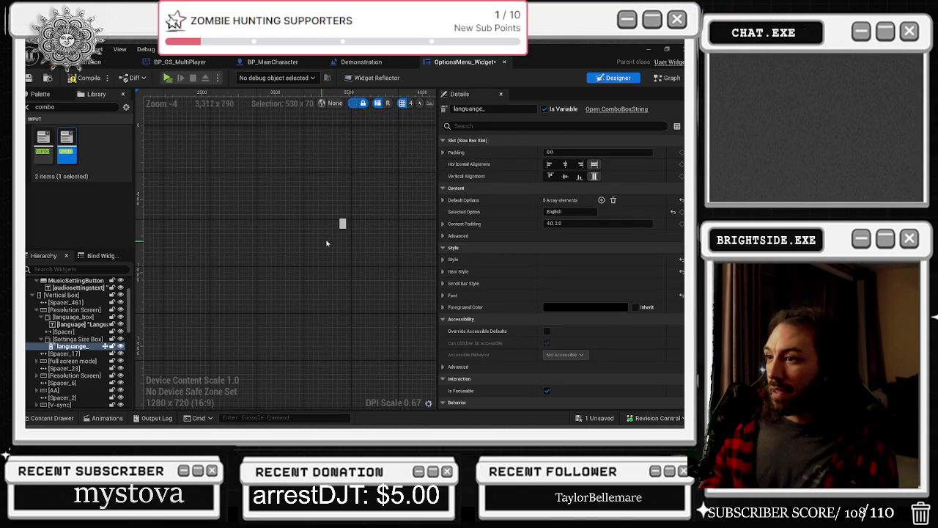
pyautogui.hotkey('ctrl', 'z')
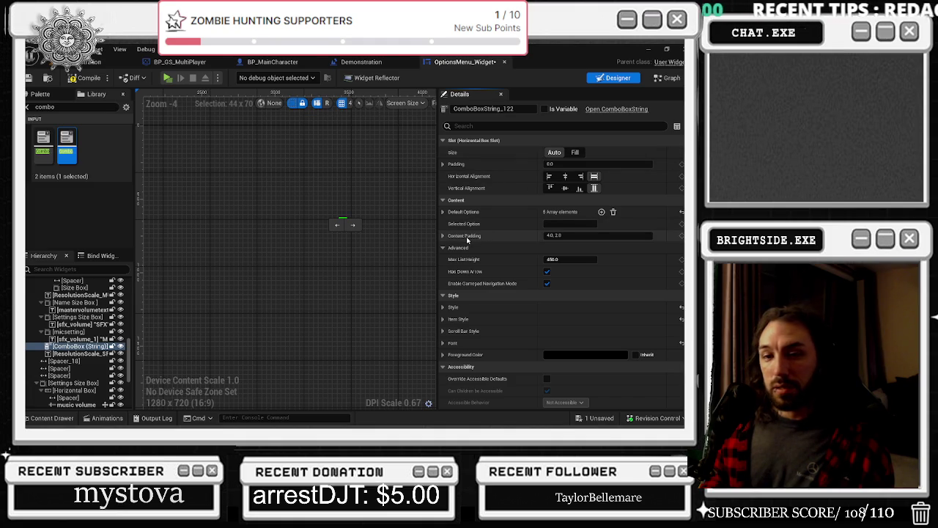
pyautogui.scroll(-6, 387, 203)
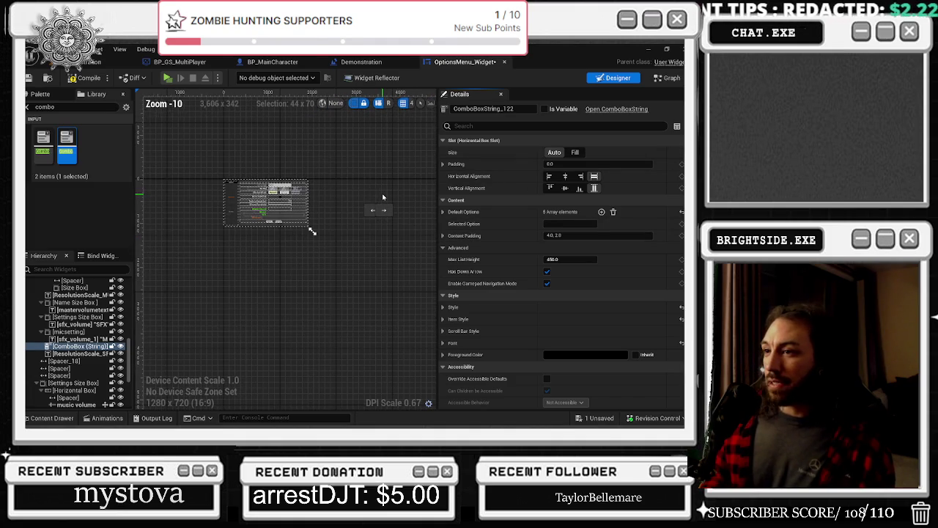
pyautogui.scroll(2, 381, 203)
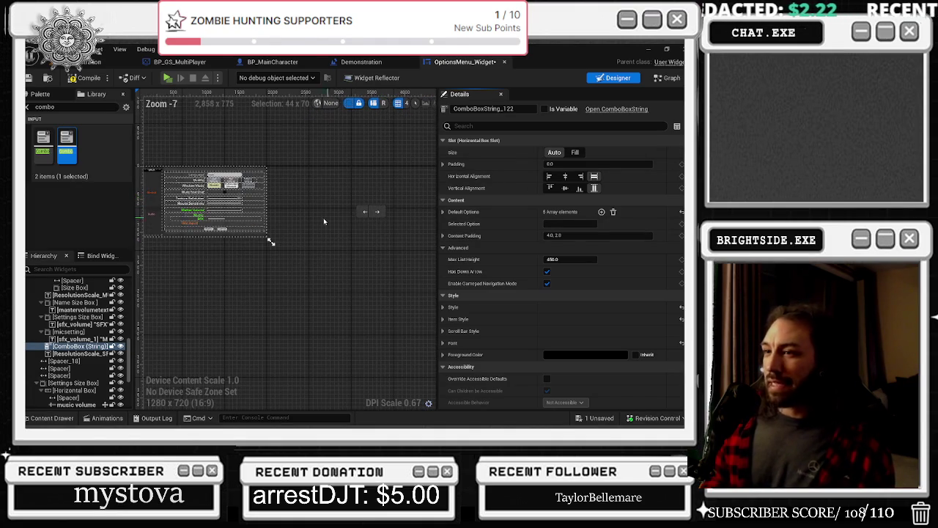
pyautogui.scroll(2, 319, 218)
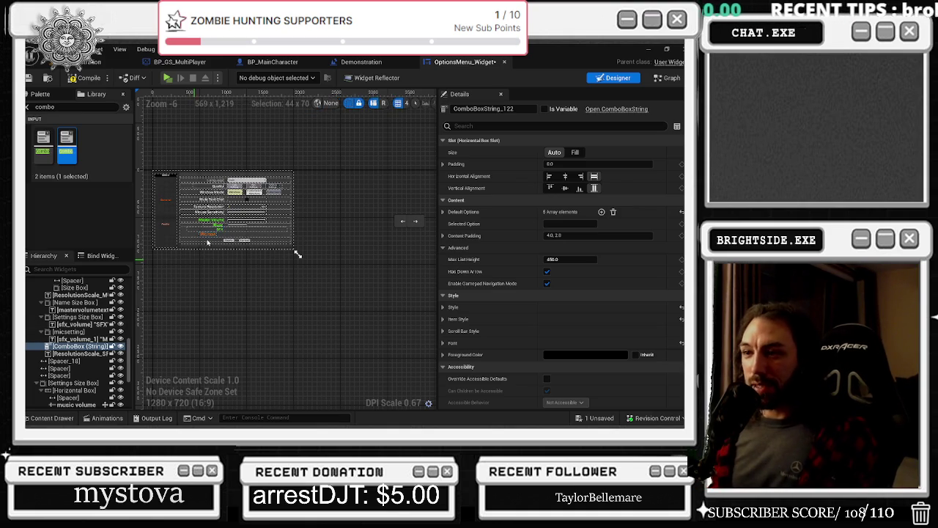
# - Select the Mic Input label, then the micsetting row to read its render translation
pyautogui.scroll(5, 220, 214)
pyautogui.scroll(-3, 262, 285)
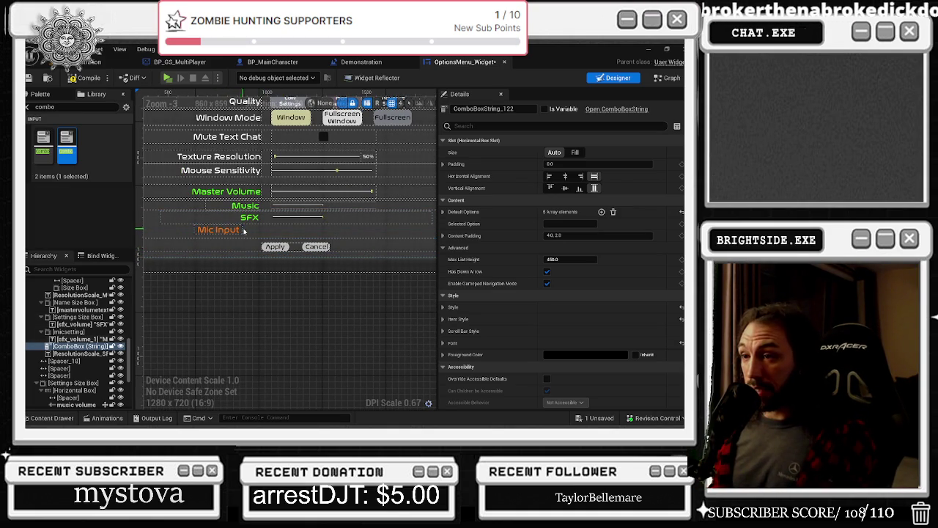
pyautogui.scroll(-4, 220, 316)
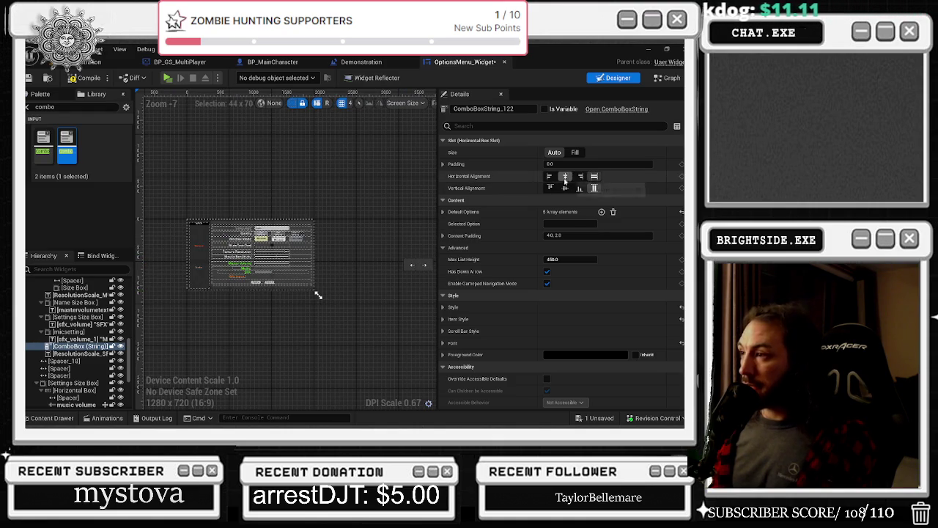
pyautogui.scroll(-5, 620, 286)
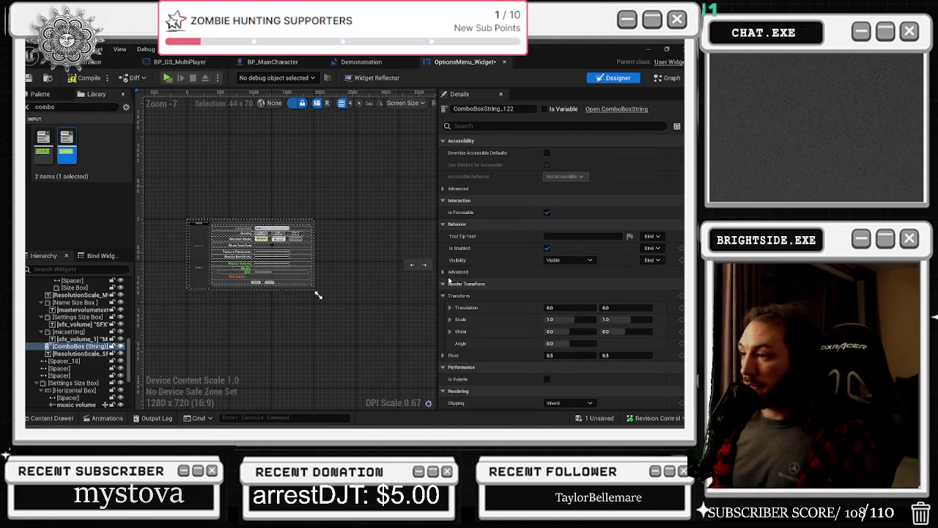
pyautogui.scroll(3, 230, 268)
pyautogui.click(231, 268)
pyautogui.scroll(-10, 534, 294)
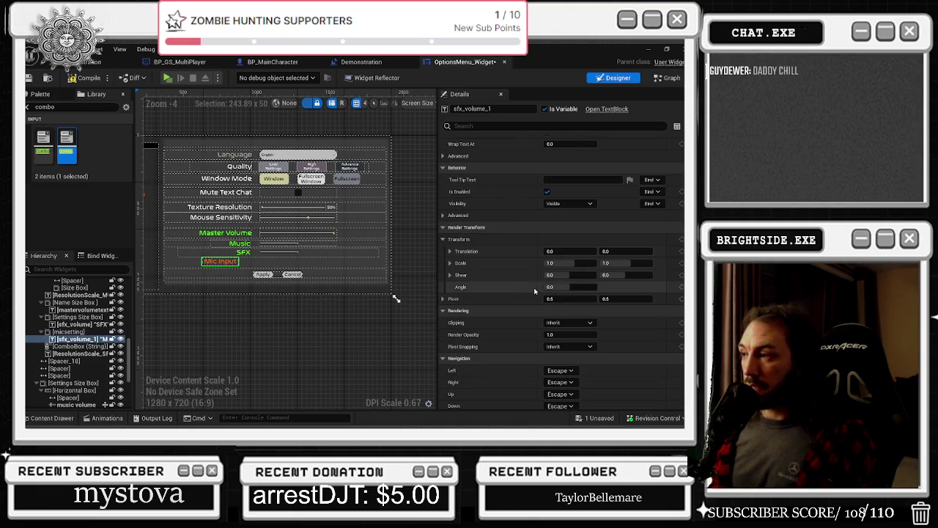
pyautogui.scroll(1, 228, 262)
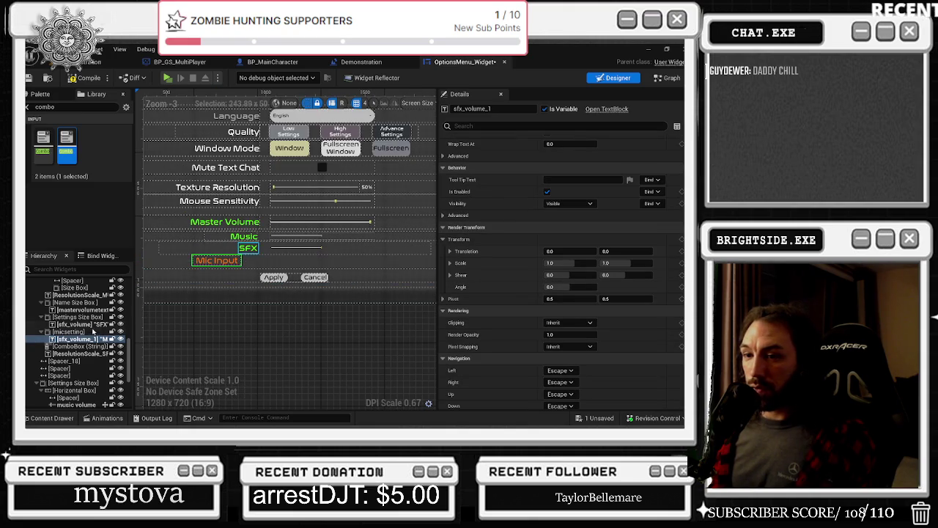
pyautogui.click(68, 331)
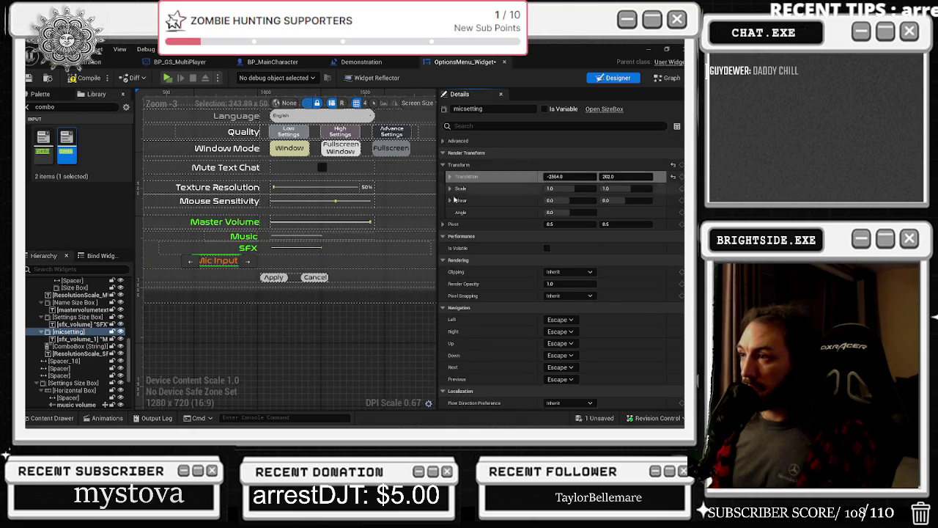
pyautogui.scroll(-6, 273, 247)
pyautogui.scroll(2, 325, 225)
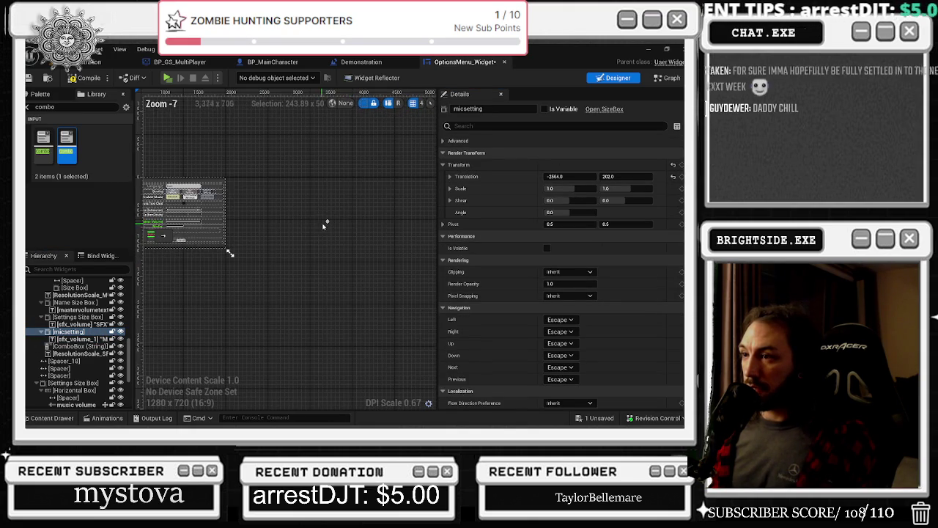
# - Give the mic combo box the micsetting row's translation of -2564.0, 202.0
pyautogui.click(326, 224)
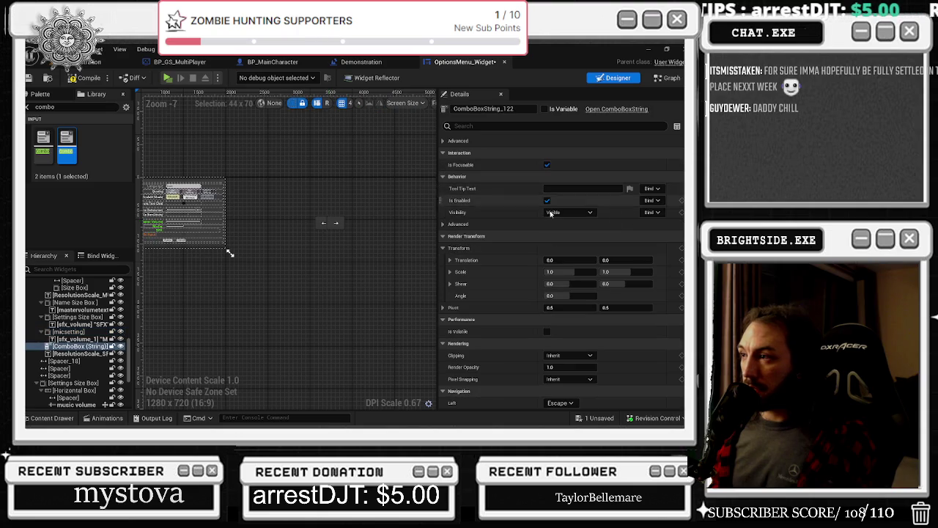
pyautogui.keyDown('shift'); pyautogui.click(506, 262); pyautogui.keyUp('shift')
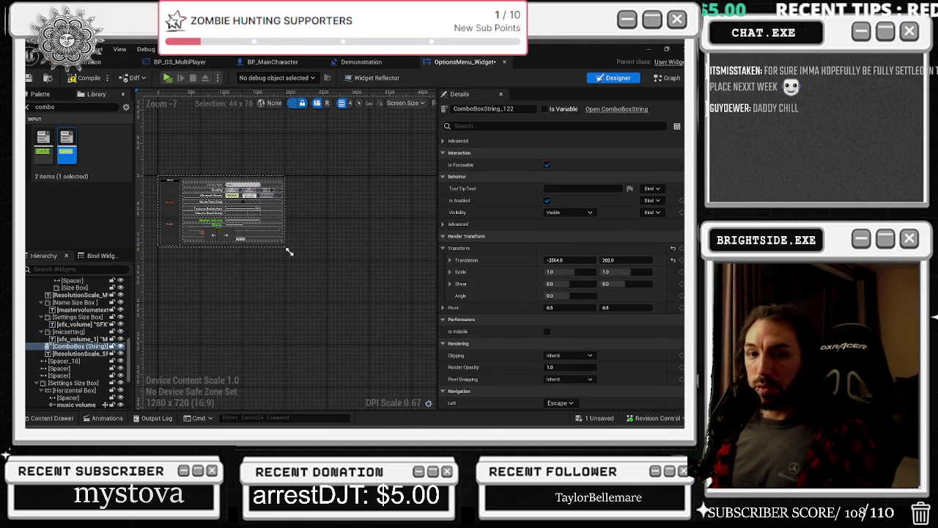
pyautogui.scroll(5, 286, 235)
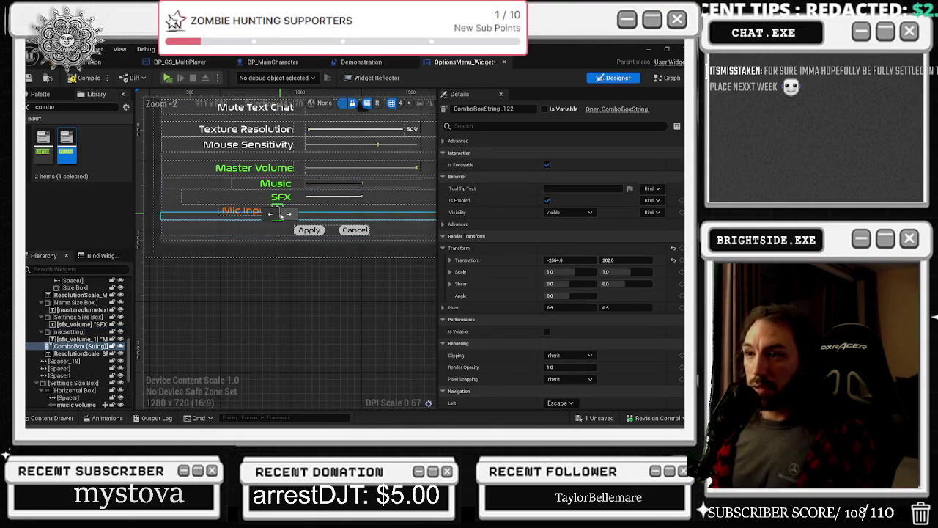
pyautogui.scroll(2, 281, 215)
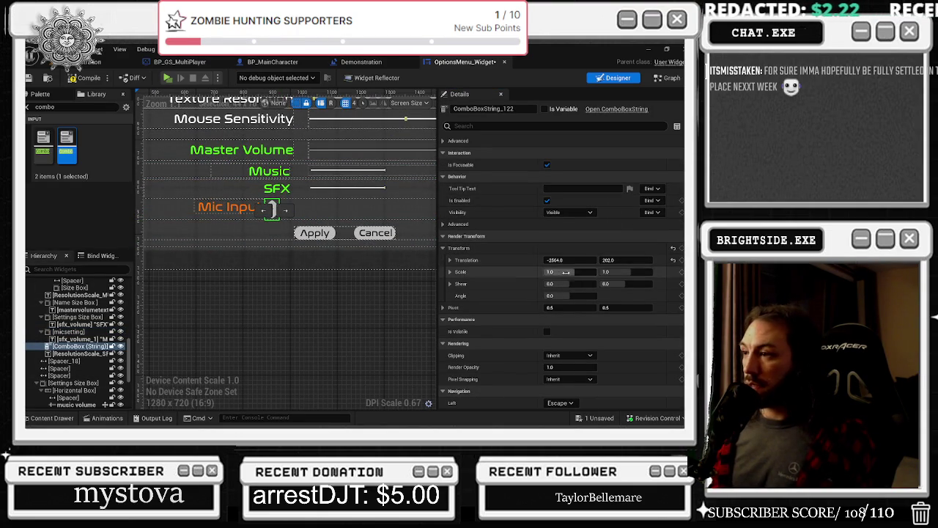
pyautogui.scroll(-2, 299, 327)
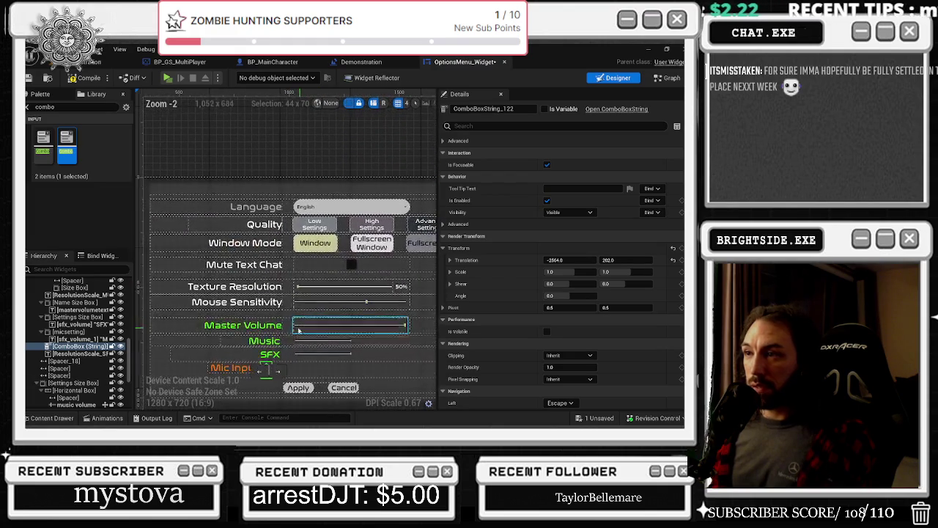
pyautogui.click(345, 207)
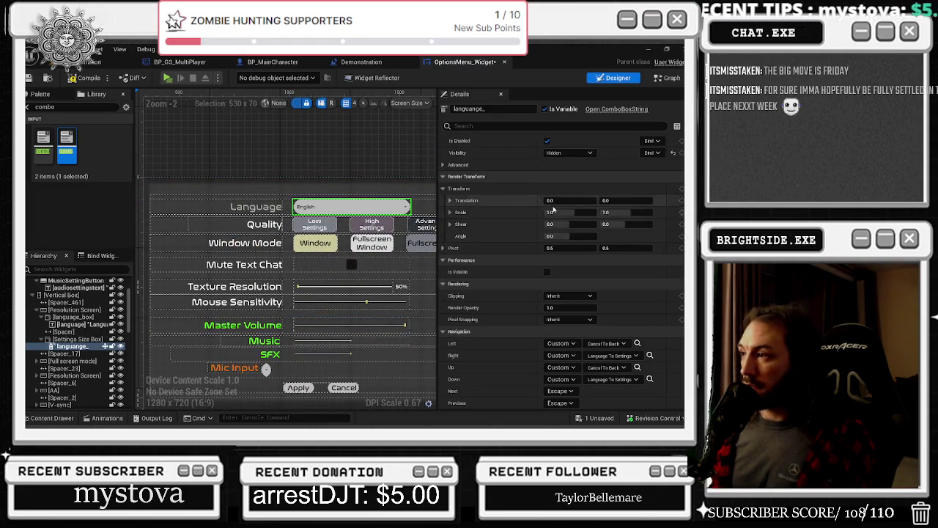
# - Set the Mic Input combo box's Selected Option to English, copied from Default Options Index 0
pyautogui.moveTo(329, 256); pyautogui.dragTo(312, 229)
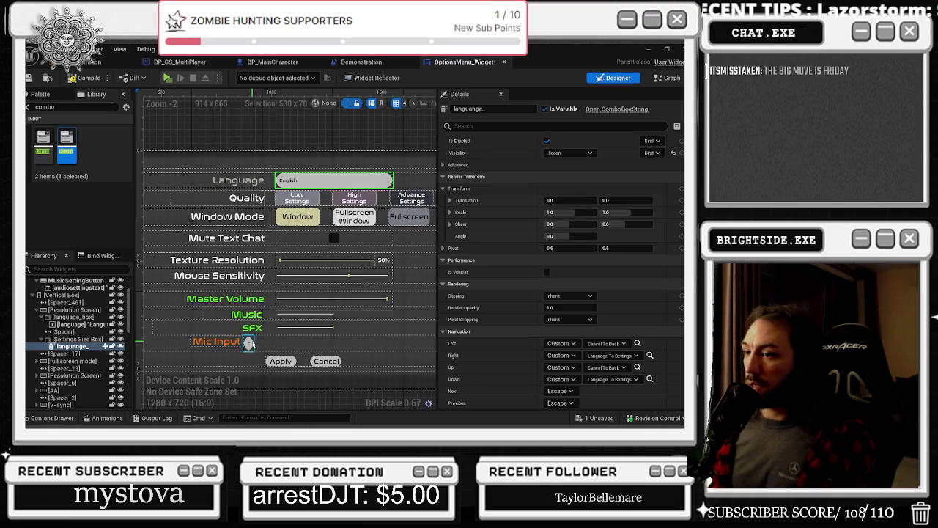
pyautogui.scroll(6, 564, 281)
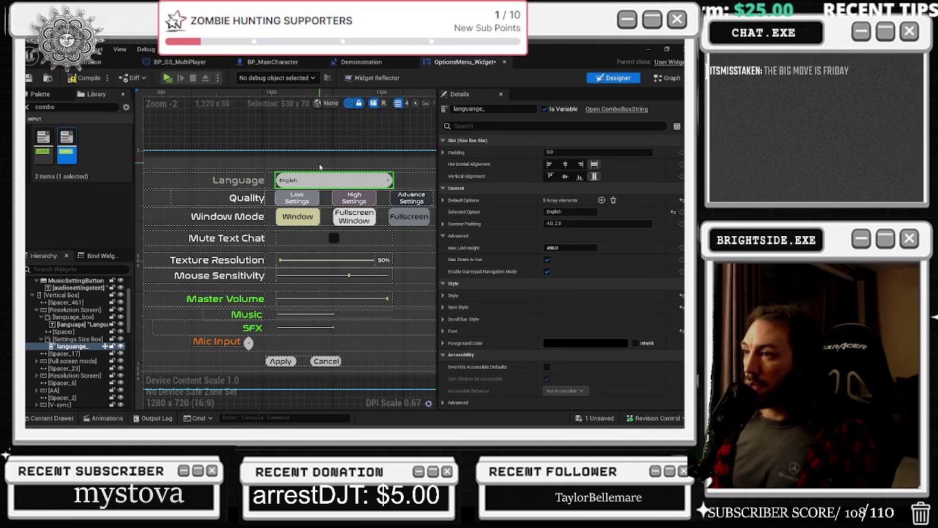
pyautogui.moveTo(253, 342); pyautogui.dragTo(256, 350)
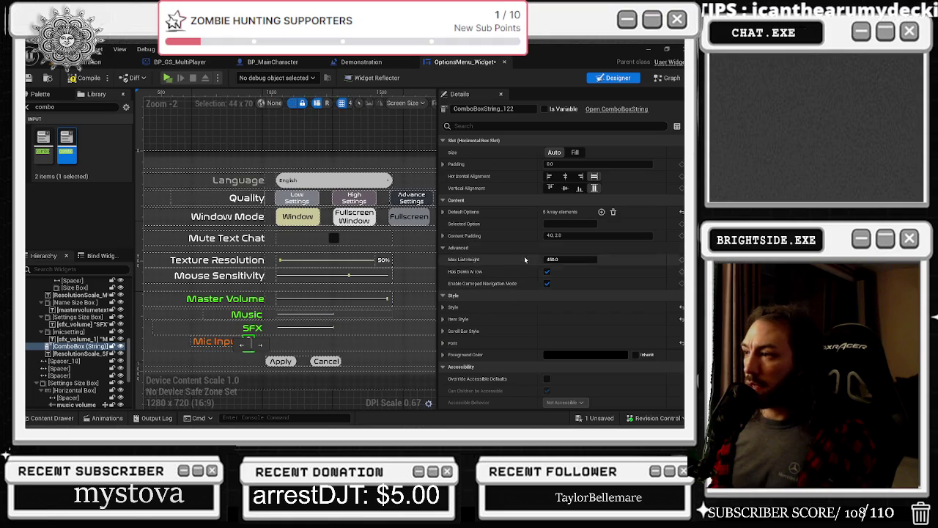
pyautogui.click(443, 212)
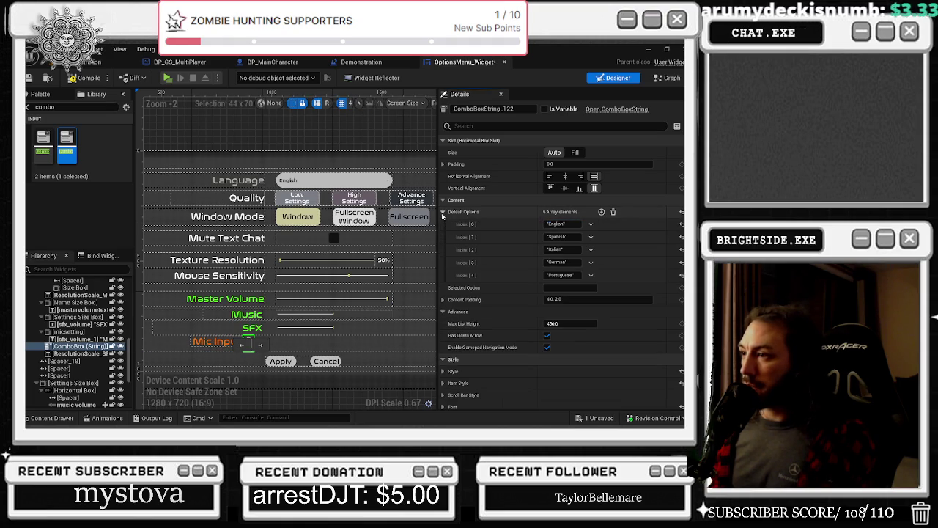
pyautogui.click(554, 224)
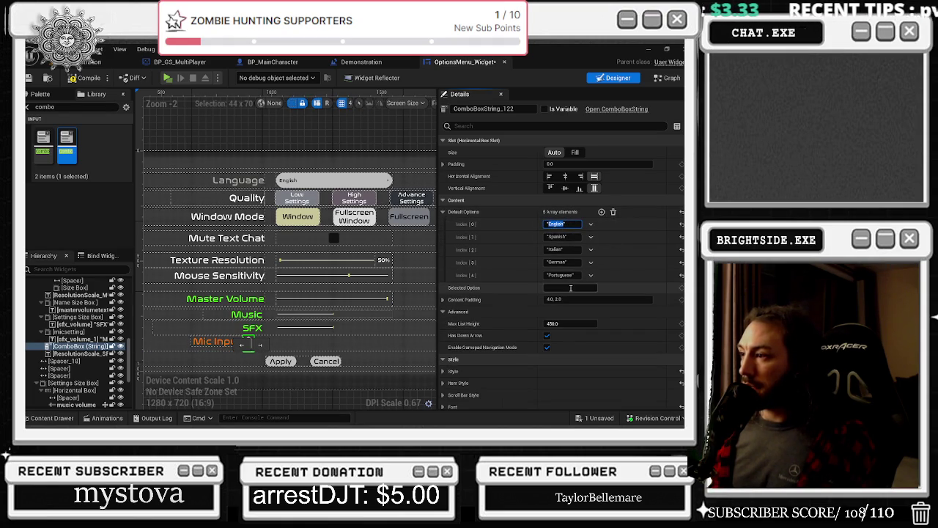
pyautogui.write('English')
pyautogui.press('Return')
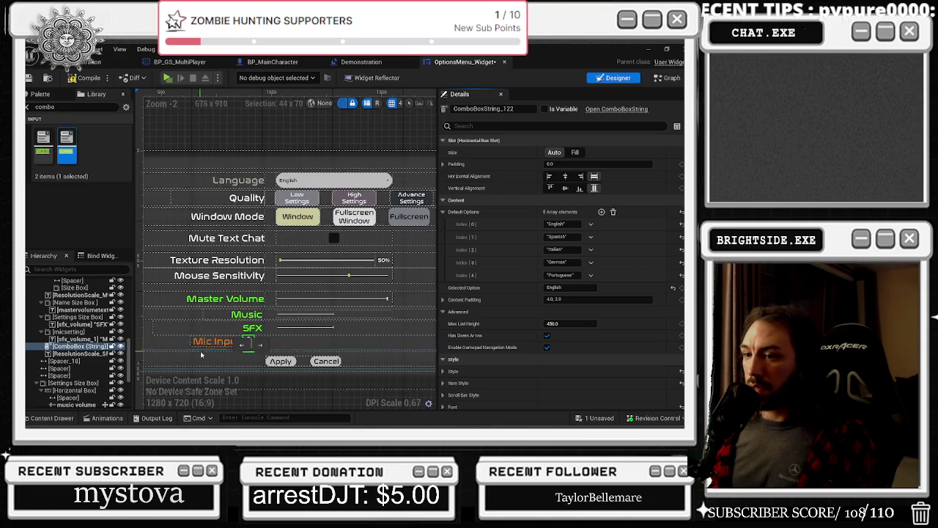
pyautogui.scroll(4, 204, 347)
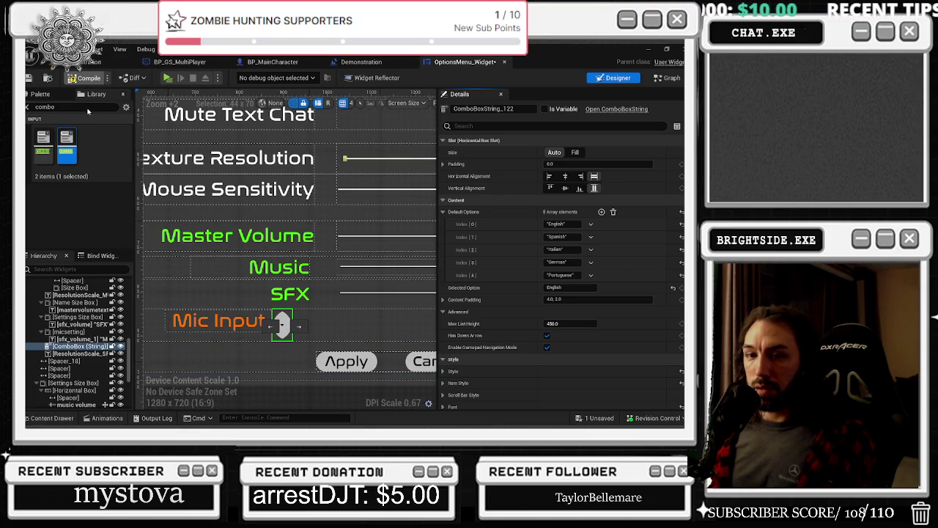
pyautogui.scroll(1, 303, 348)
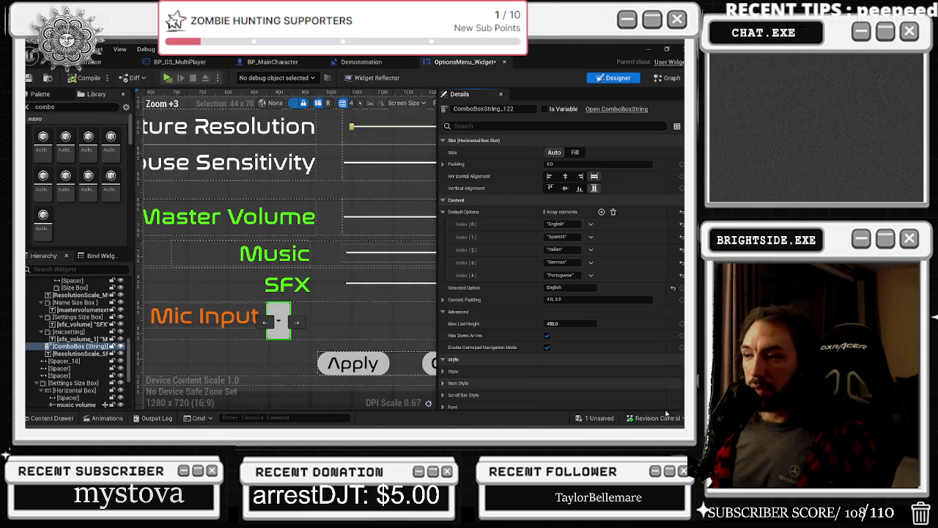
# - Save OptionsMenu_Widget via Save Selected, then expand the combo box's Content Padding (4.0, 2.0)
pyautogui.click(600, 417)
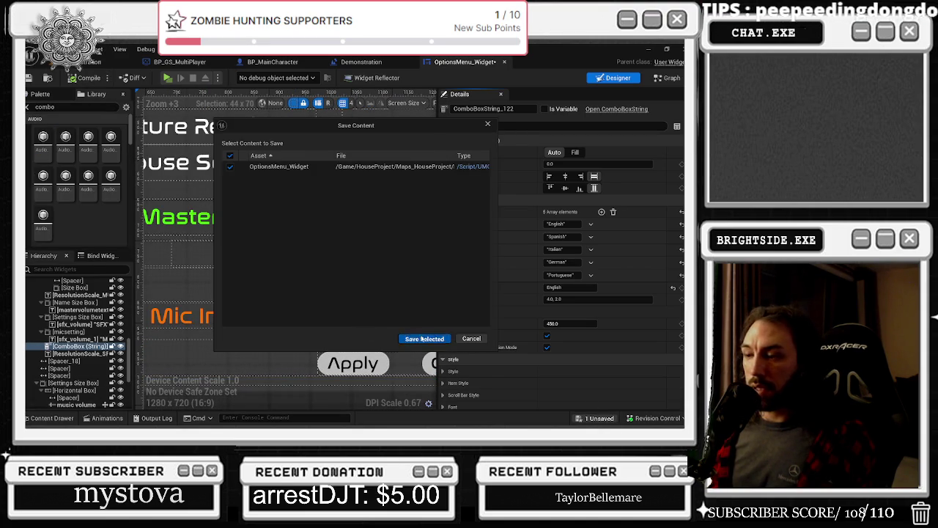
pyautogui.click(414, 336)
pyautogui.click(29, 78)
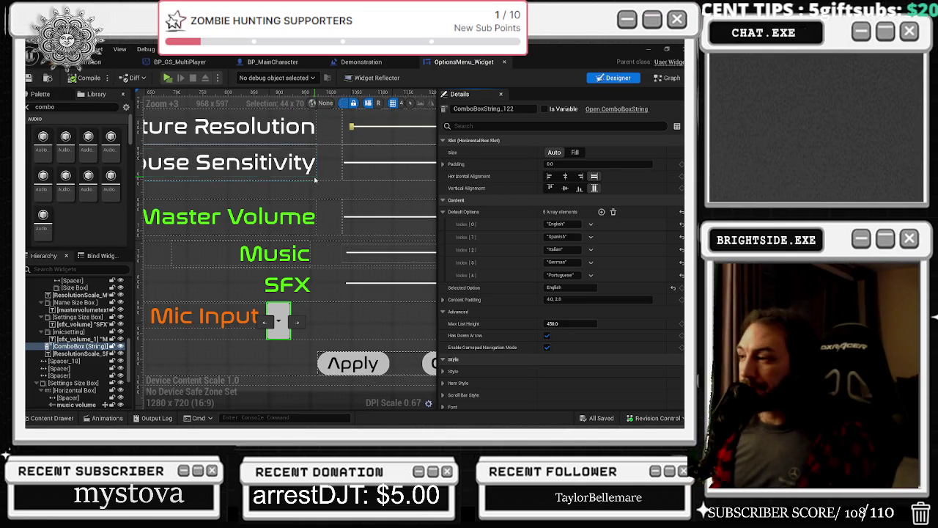
pyautogui.click(444, 299)
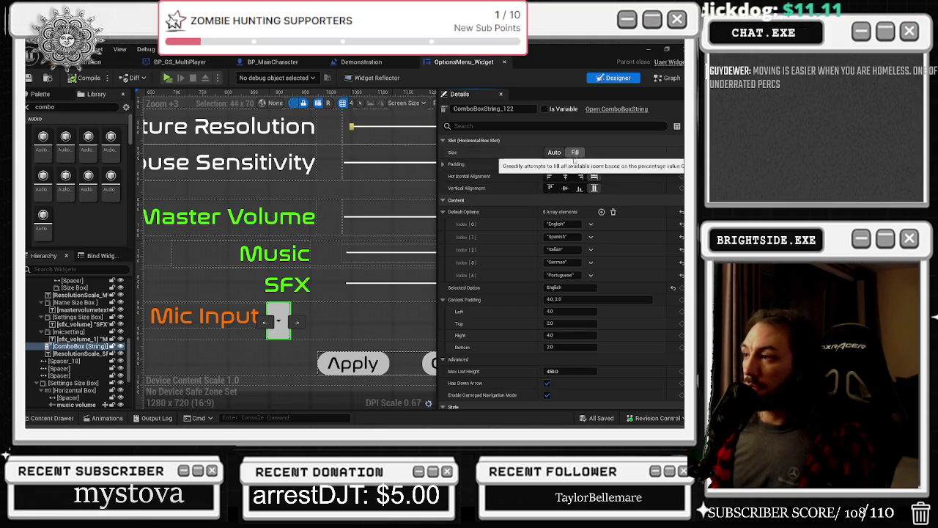
# - Try a Max List Height change on the combo box and undo it
pyautogui.scroll(-3, 555, 230)
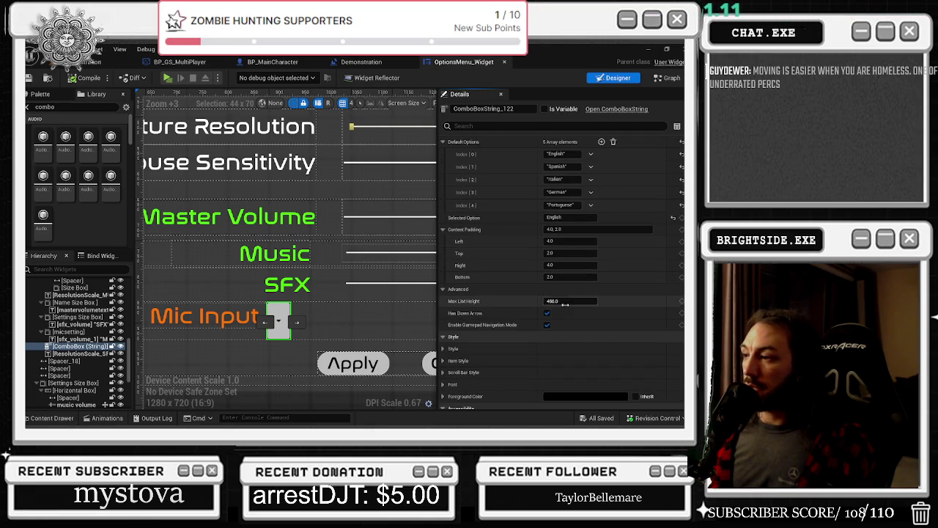
pyautogui.moveTo(570, 300); pyautogui.dragTo(570, 300)
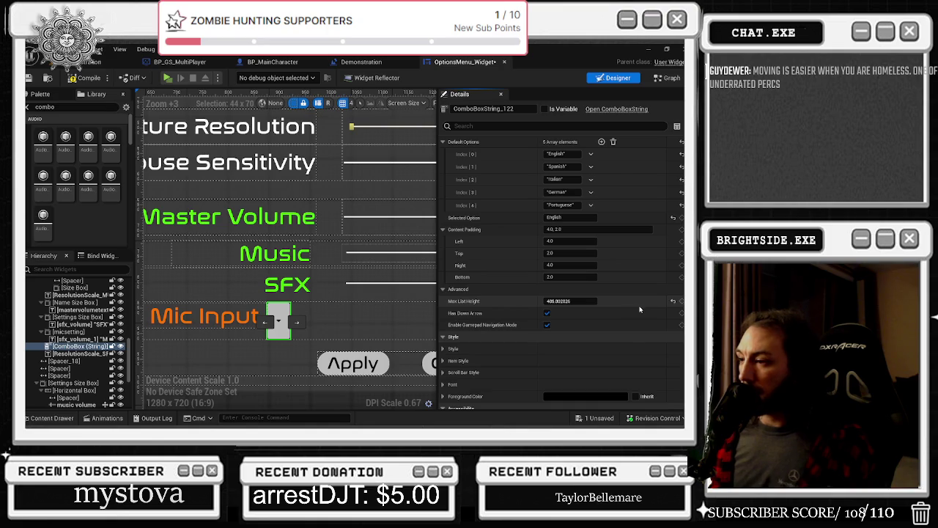
pyautogui.hotkey('ctrl', 'z')
pyautogui.scroll(-3, 610, 311)
# - Set the combo box's Style Font Family to NASALIZATION-RG_Font
pyautogui.click(444, 236)
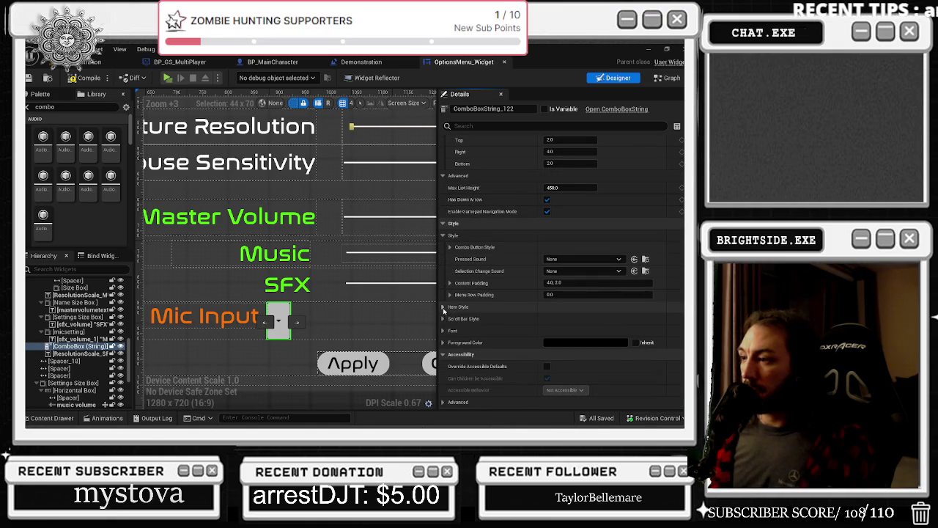
pyautogui.scroll(-1, 444, 311)
pyautogui.click(444, 302)
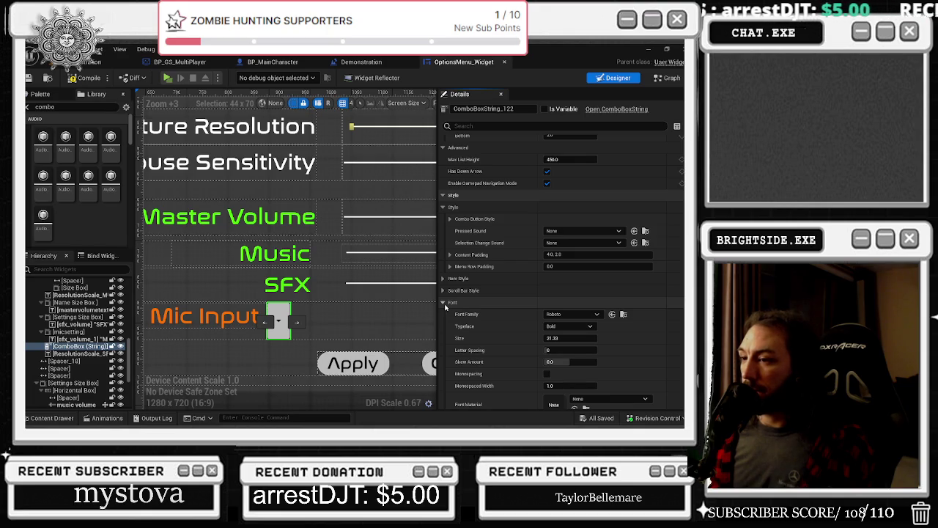
pyautogui.click(572, 314)
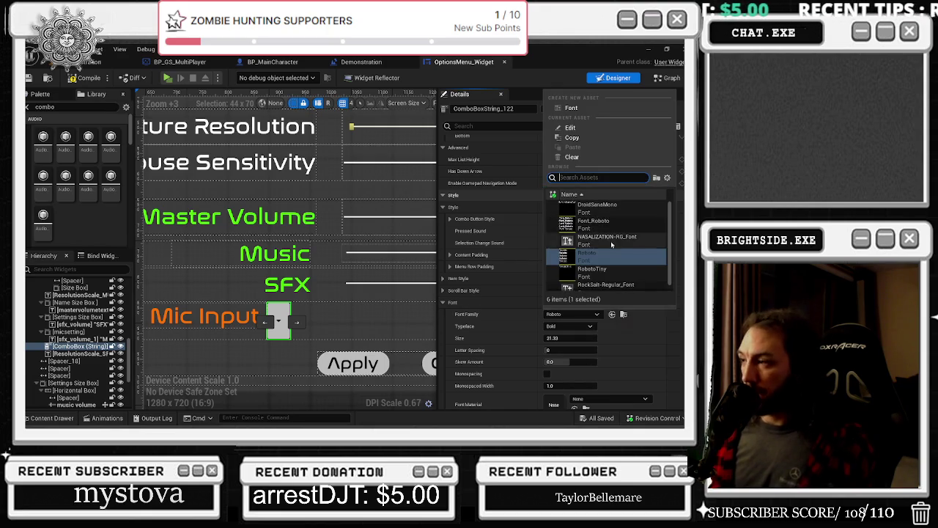
pyautogui.click(611, 240)
pyautogui.scroll(-1, 596, 296)
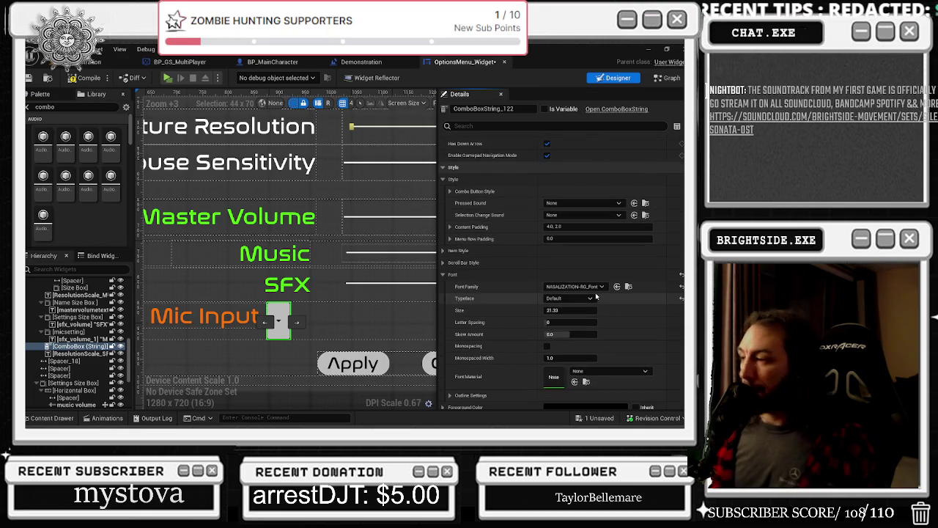
pyautogui.scroll(8, 572, 312)
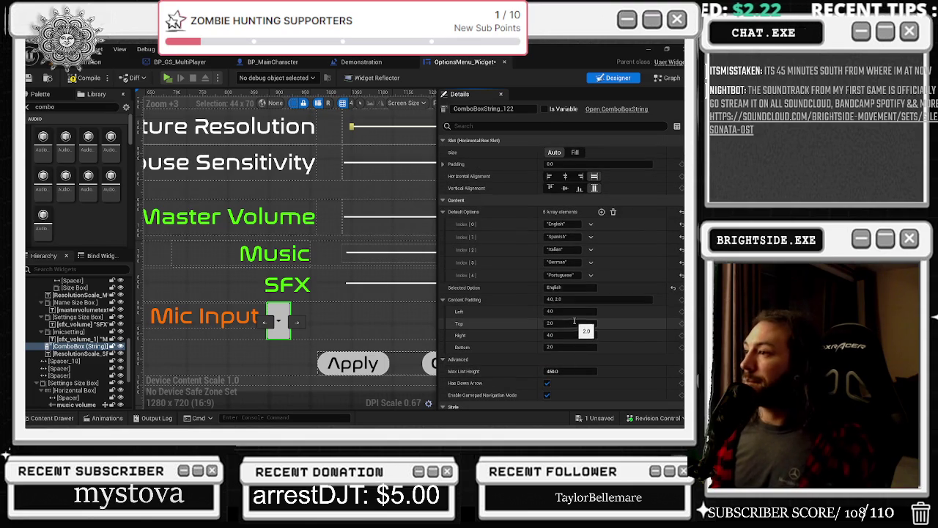
pyautogui.scroll(-3, 362, 305)
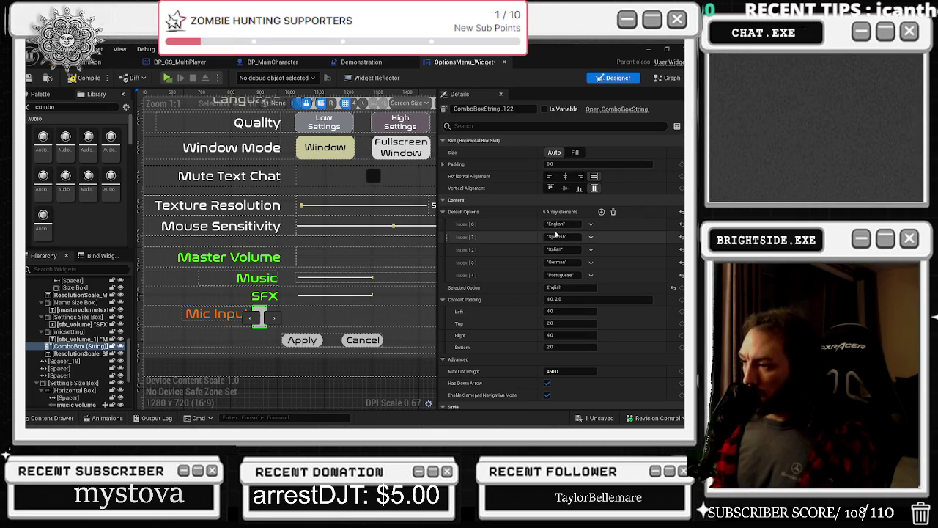
pyautogui.scroll(-1, 525, 306)
pyautogui.scroll(1, 524, 306)
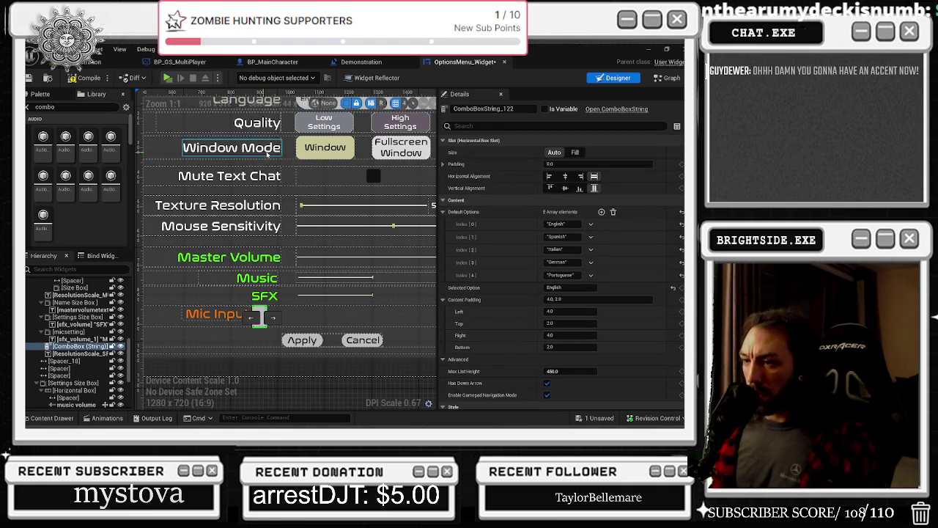
pyautogui.click(594, 177)
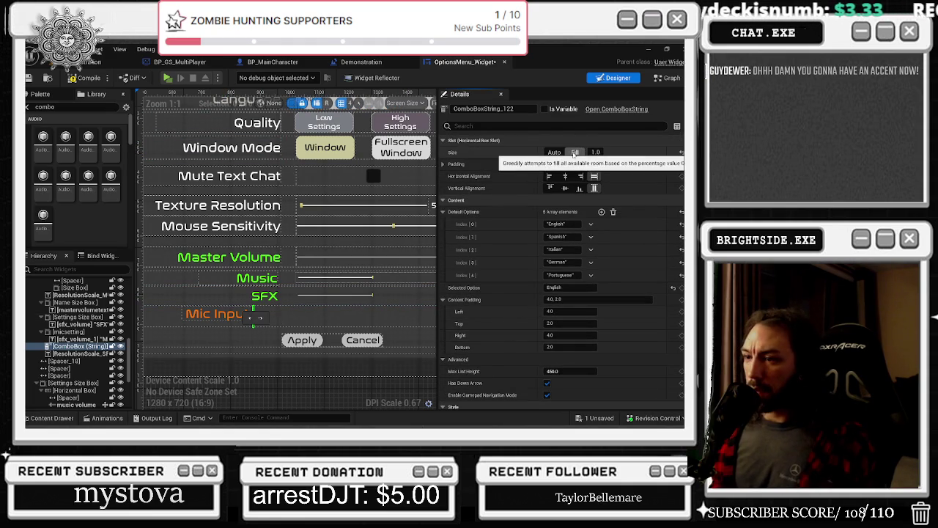
pyautogui.scroll(-10, 623, 199)
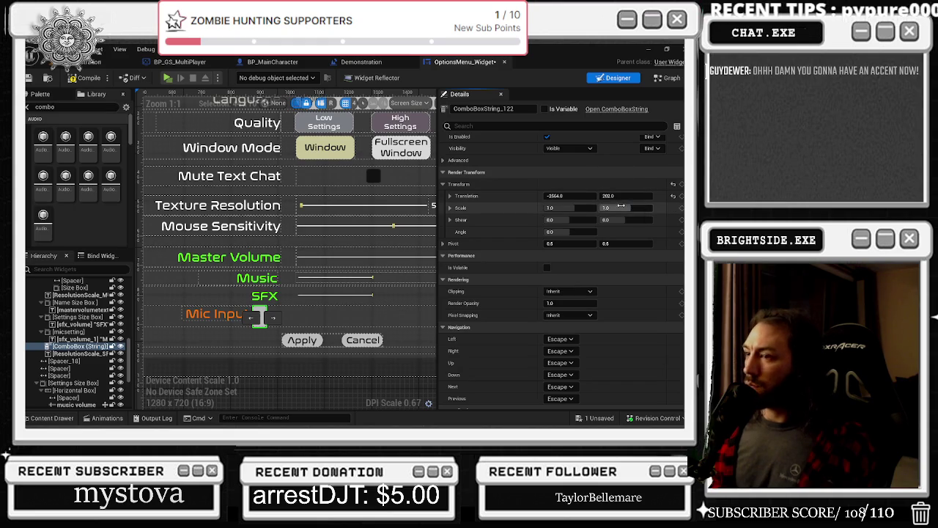
pyautogui.moveTo(620, 207); pyautogui.dragTo(639, 208)
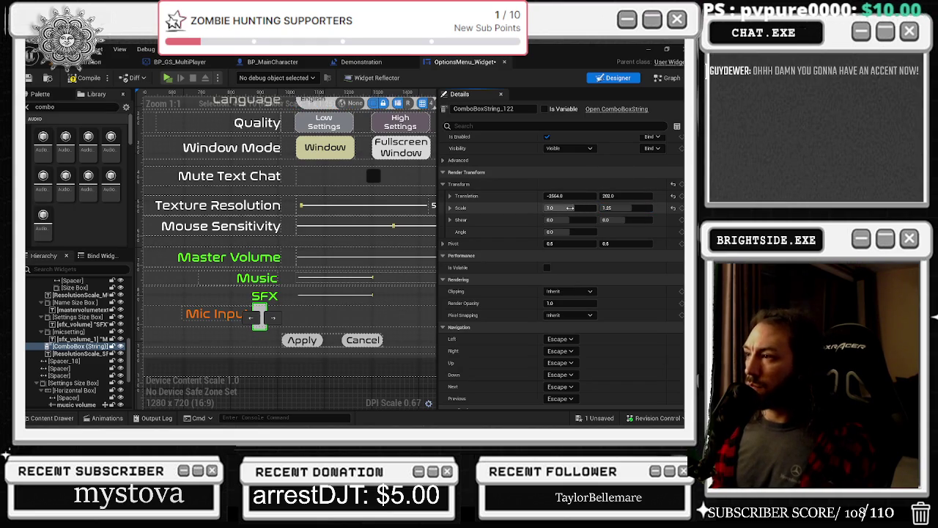
pyautogui.hotkey('ctrl', 'z')
pyautogui.moveTo(576, 208)
pyautogui.mouseDown()
pyautogui.moveTo(586, 209)
pyautogui.moveTo(570, 208)
pyautogui.mouseUp()
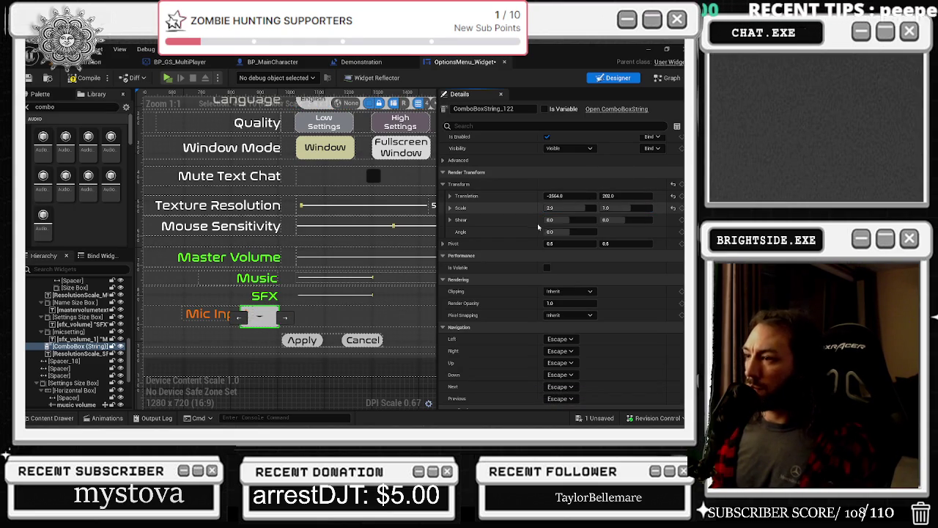
pyautogui.scroll(5, 481, 268)
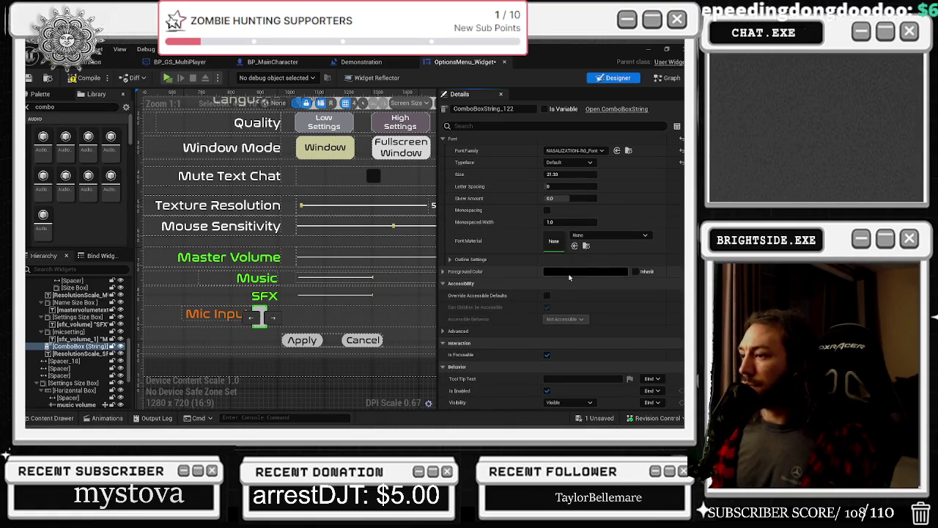
pyautogui.scroll(3, 569, 277)
pyautogui.scroll(6, 565, 270)
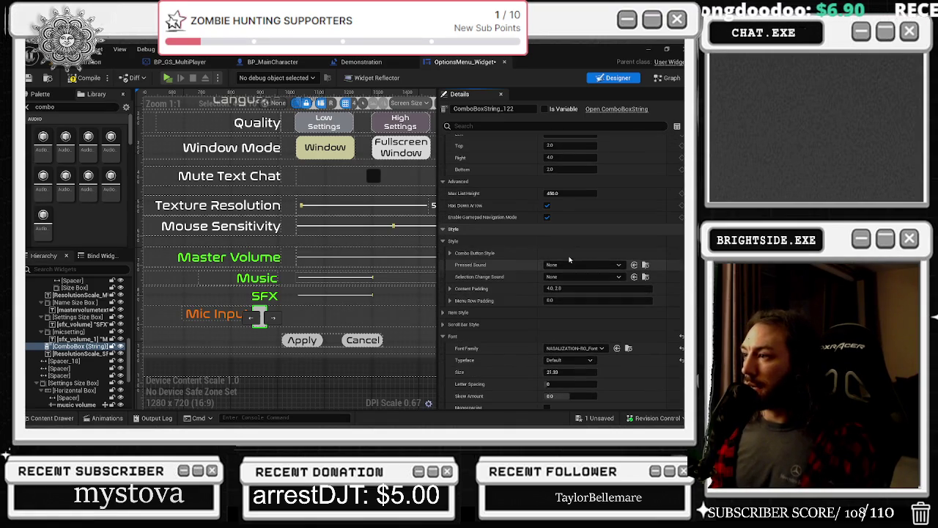
pyautogui.scroll(4, 566, 266)
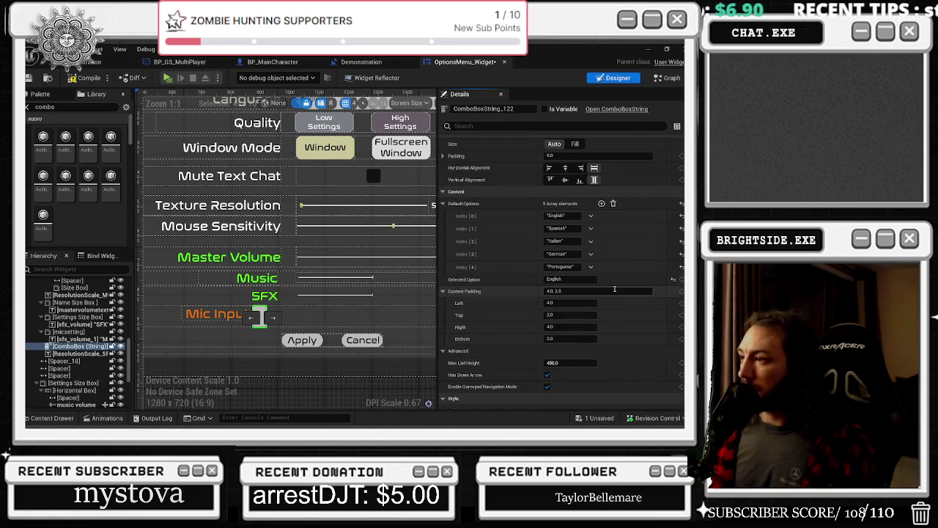
# - Select the Mic Input combo box to show its Default Options: English, Spanish, Italian, German, Portuguese
pyautogui.click(559, 215)
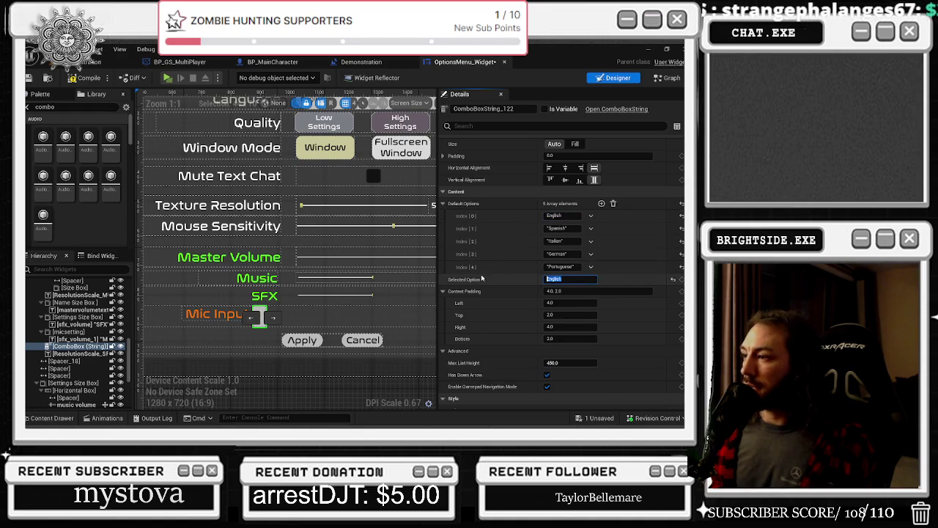
pyautogui.hotkey('ctrl', 'space')
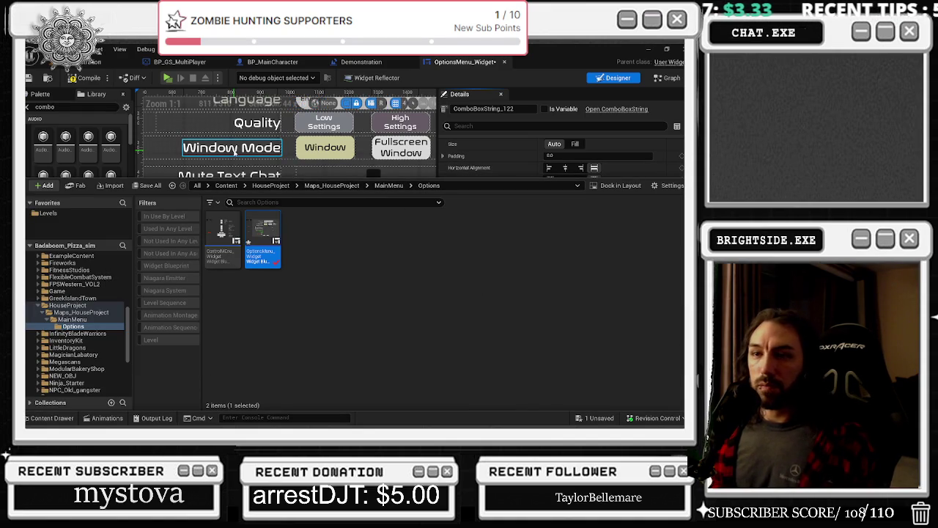
pyautogui.click(232, 147)
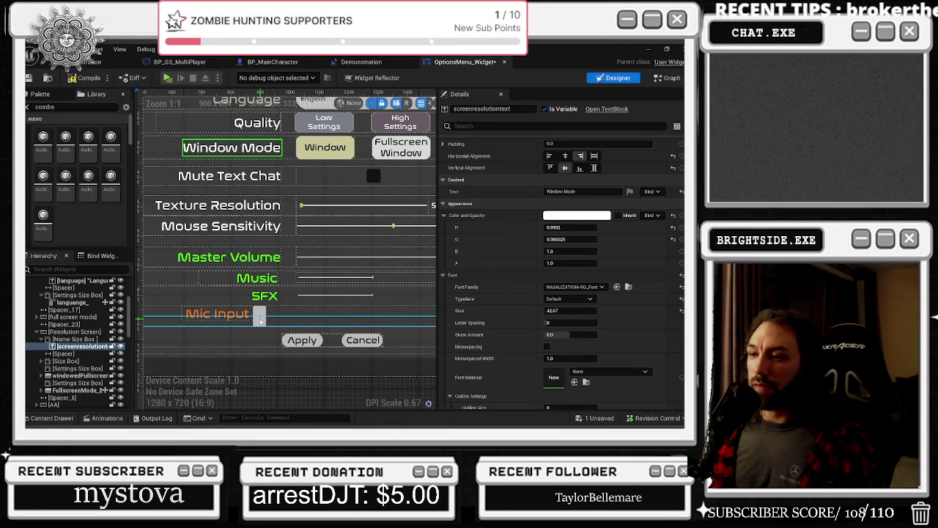
pyautogui.click(259, 317)
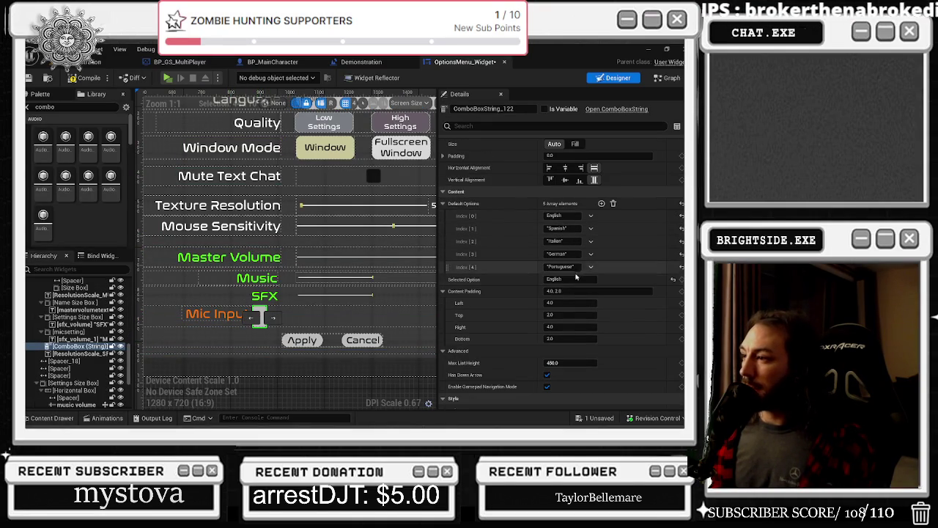
pyautogui.hotkey('ctrl', 'space')
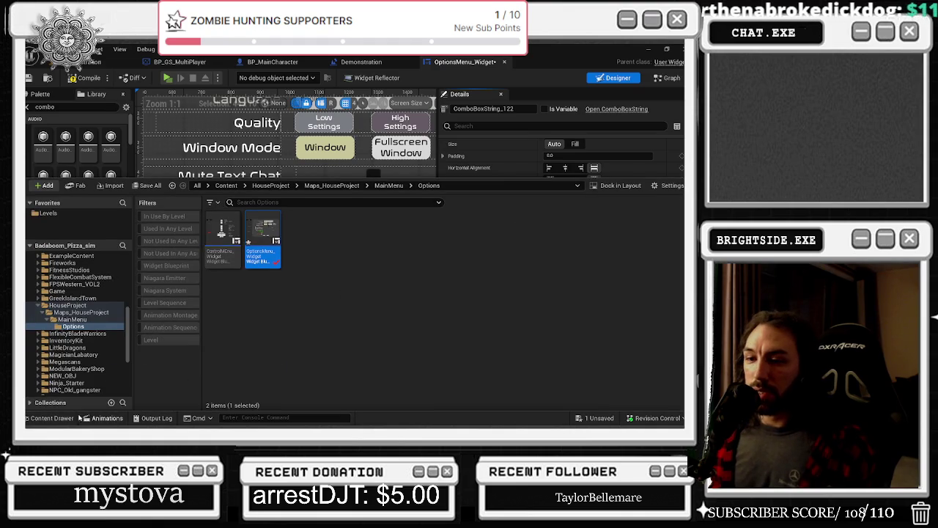
pyautogui.hotkey('ctrl', 'space')
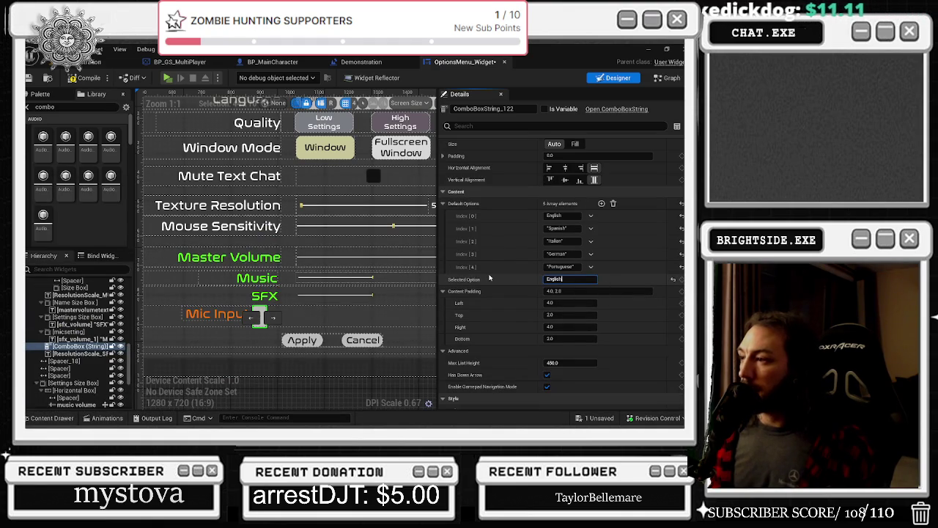
# - Edit the English option, undo the accidental Spanish overwrite, and paste Spanish as the selected option
pyautogui.click(566, 214)
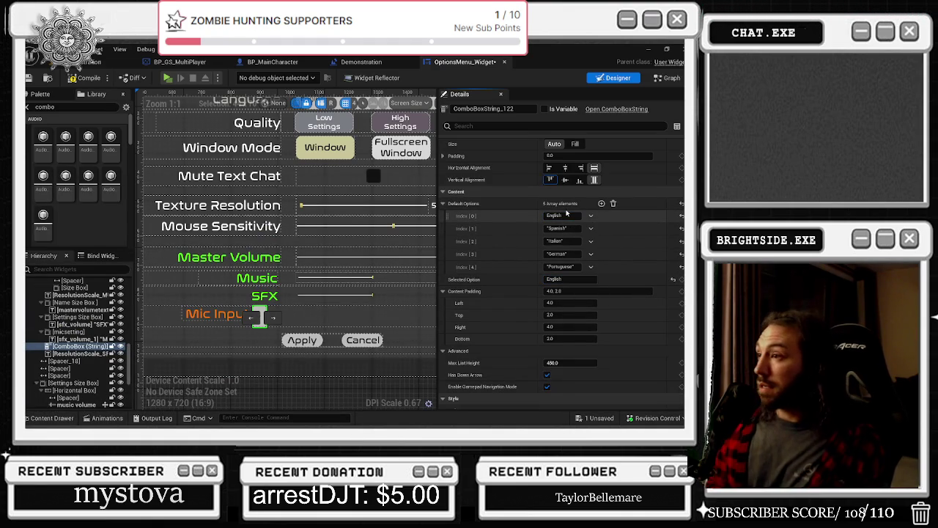
pyautogui.doubleClick(568, 215)
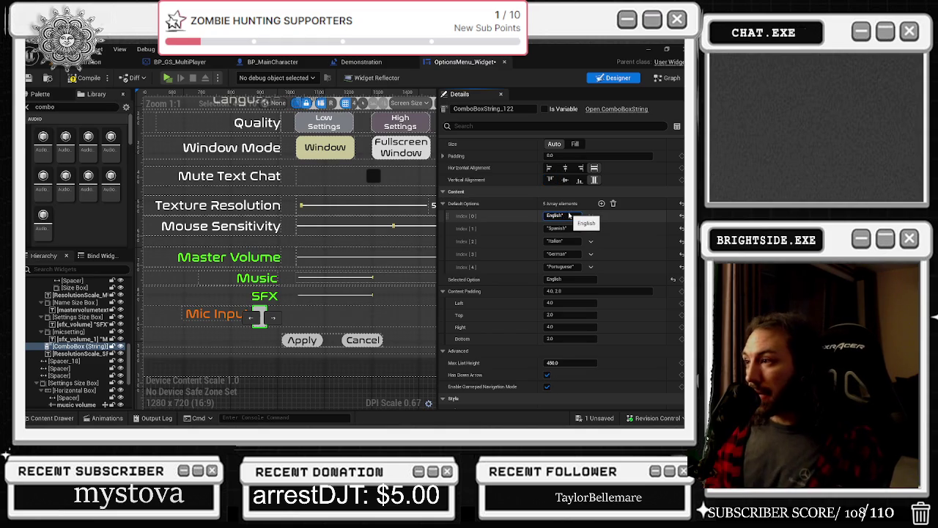
pyautogui.write('"')
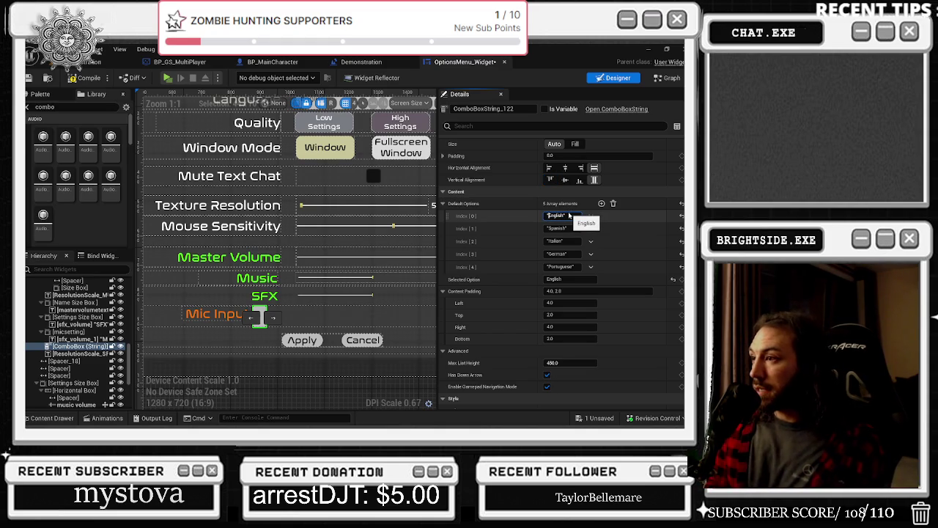
pyautogui.click(568, 228)
pyautogui.hotkey('ctrl', 'v')
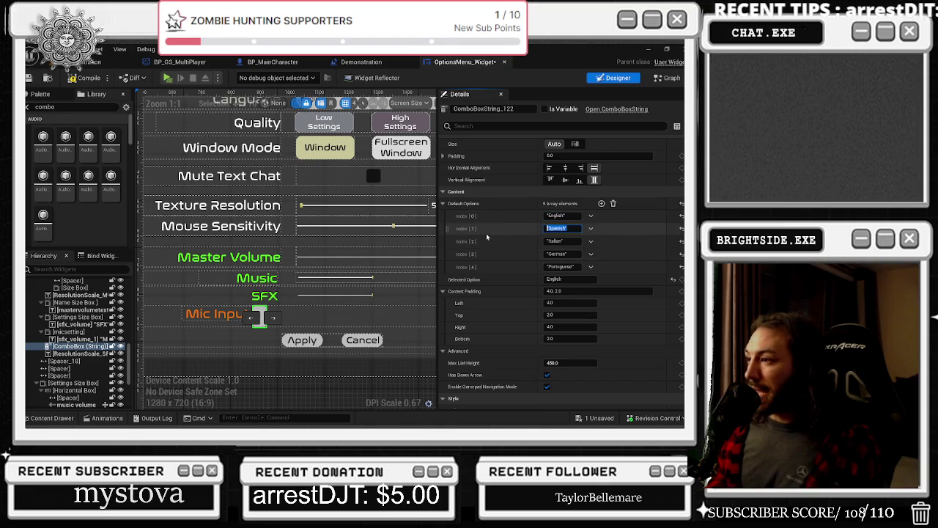
pyautogui.hotkey('ctrl', 'space')
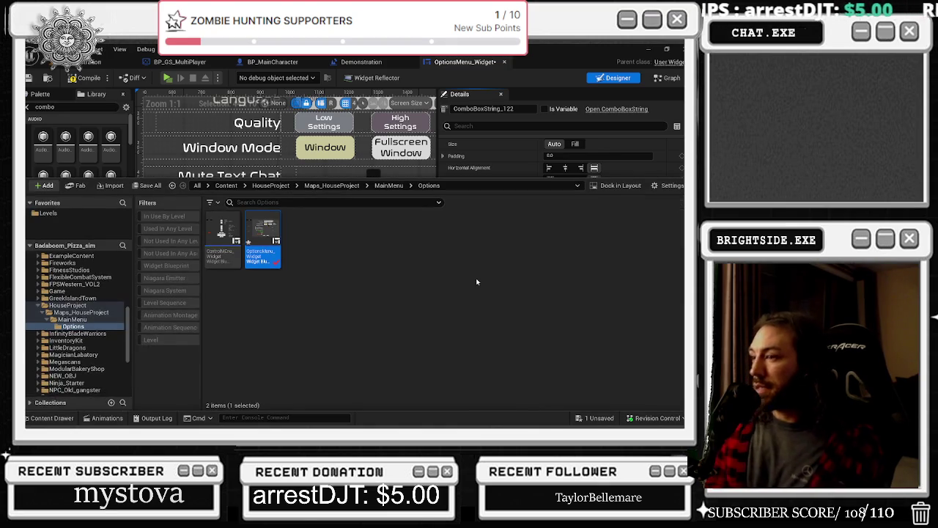
pyautogui.hotkey('ctrl', 'space')
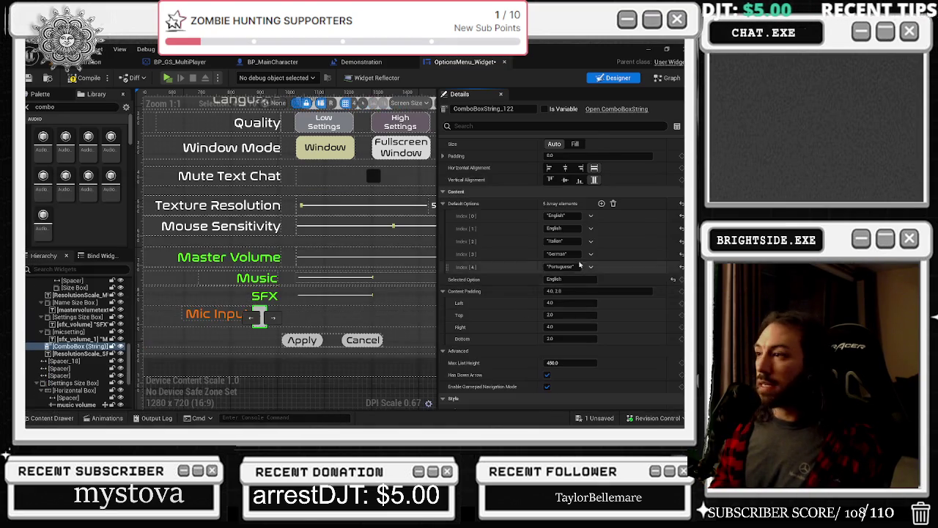
pyautogui.doubleClick(568, 228)
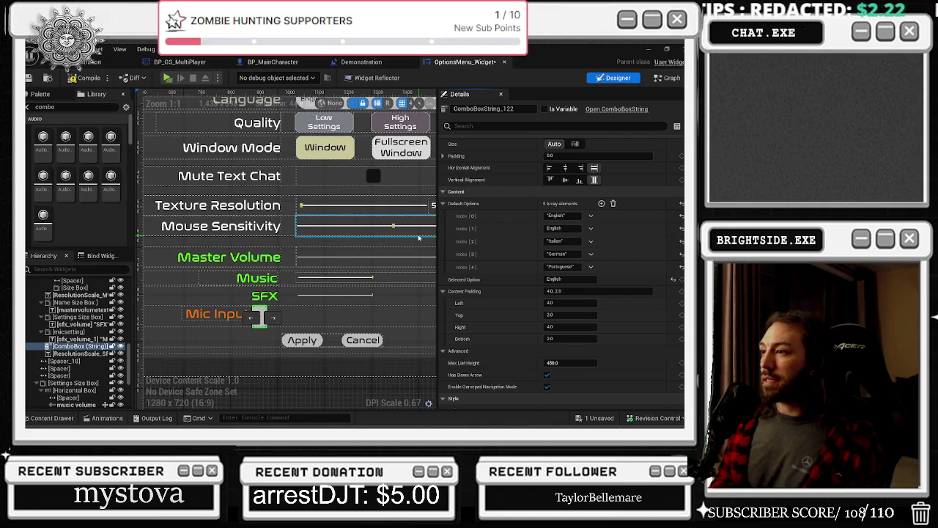
pyautogui.hotkey('ctrl', 'z')
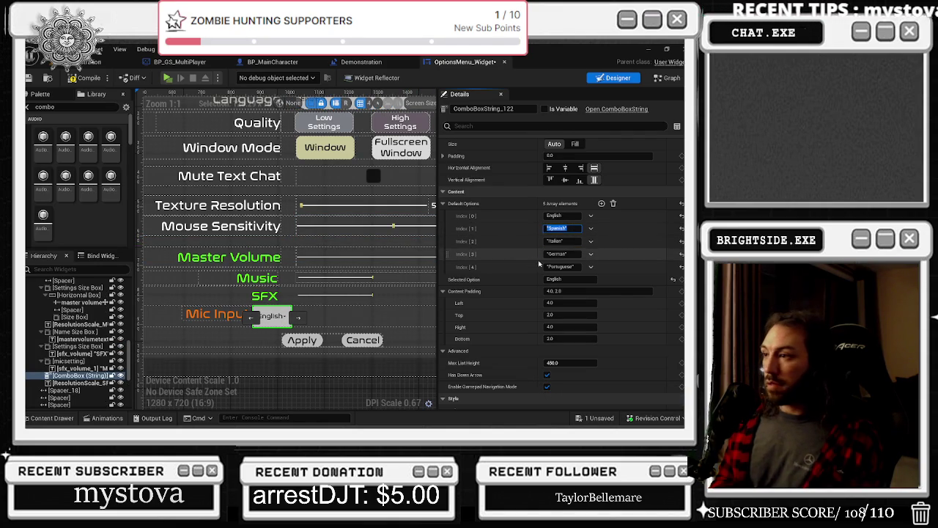
pyautogui.click(575, 279)
pyautogui.write('"Spanish"')
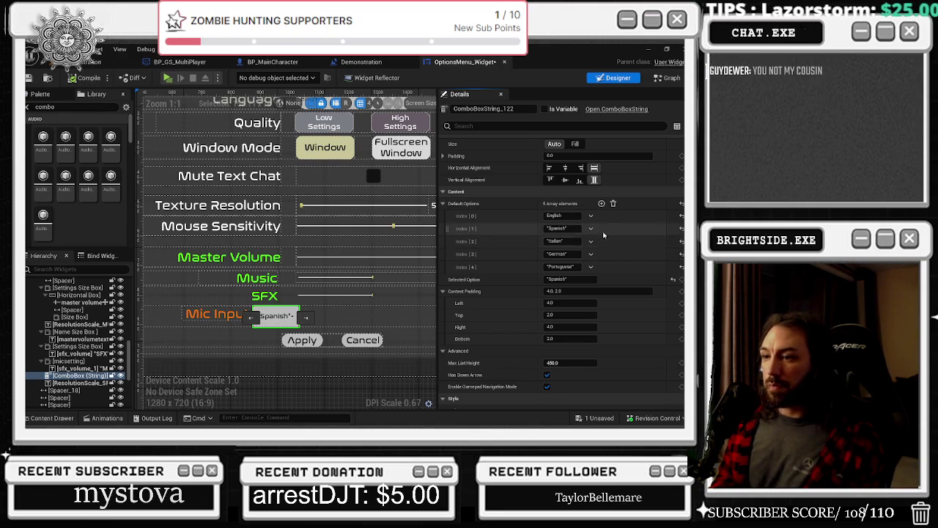
# - Change the Mic Input combo box's Selected Option from Spanish to Default
pyautogui.click(574, 220)
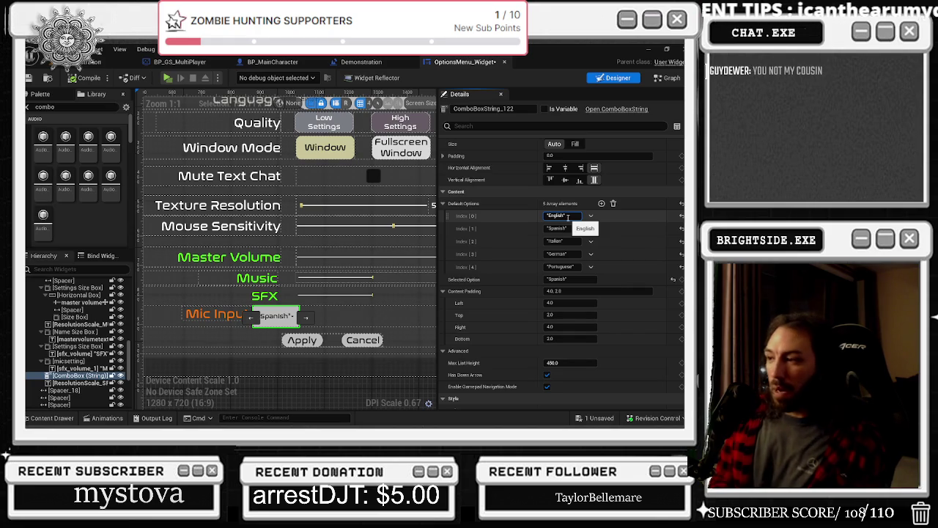
pyautogui.click(571, 279)
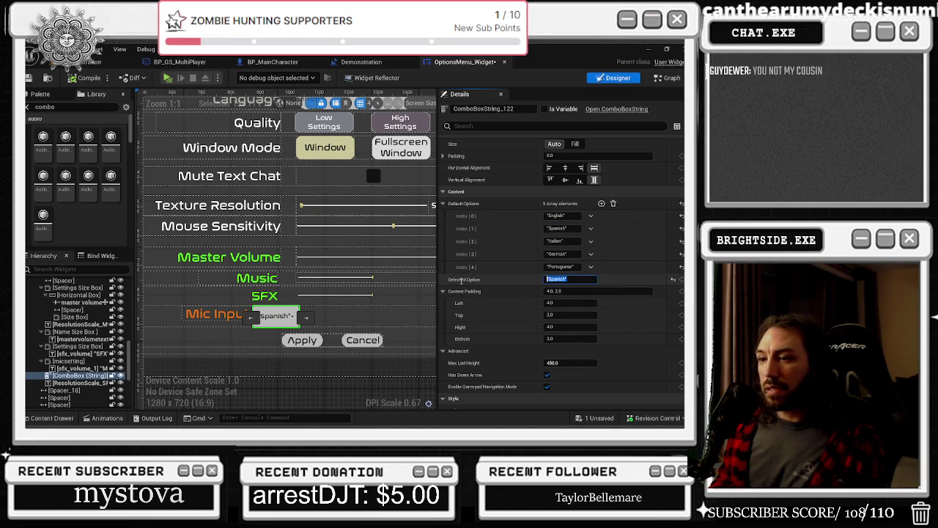
pyautogui.write('Def')
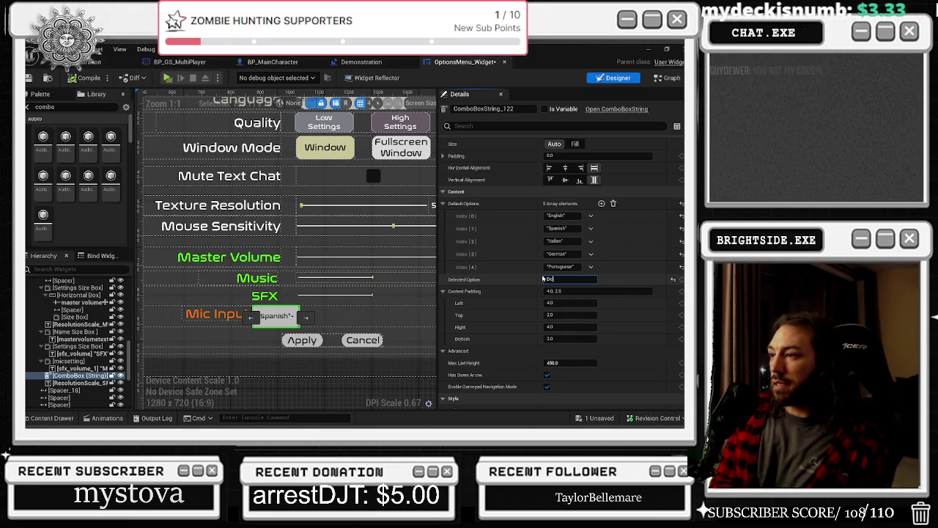
pyautogui.write('ault')
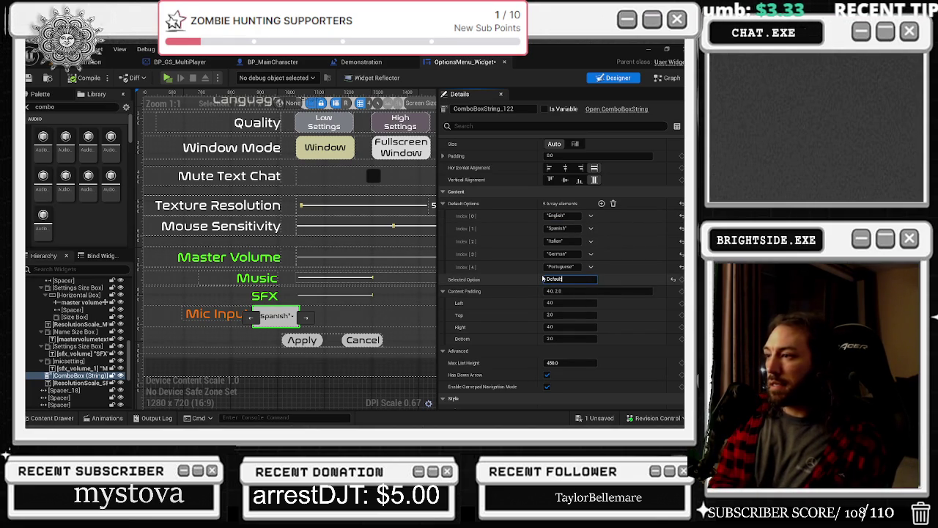
pyautogui.press('Return')
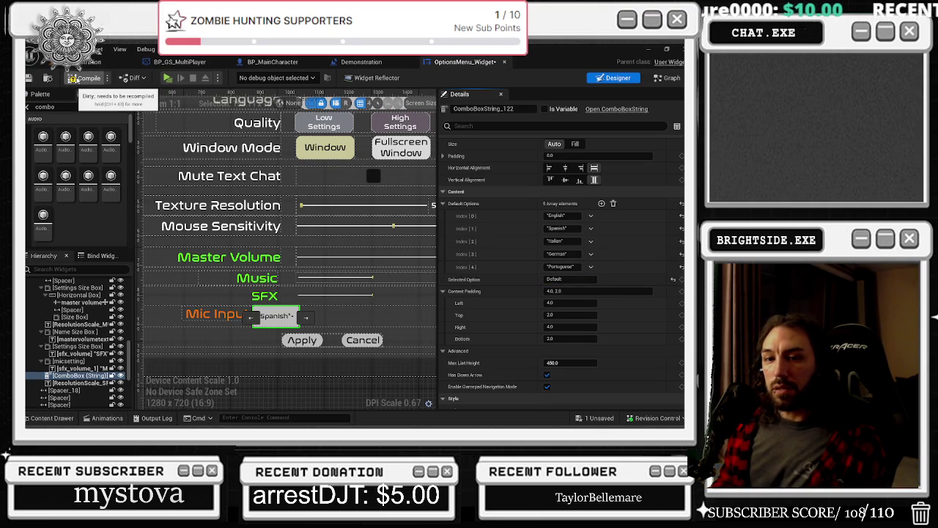
# - Compile and save the options menu widget, then copy the Default selected-option value
pyautogui.click(73, 78)
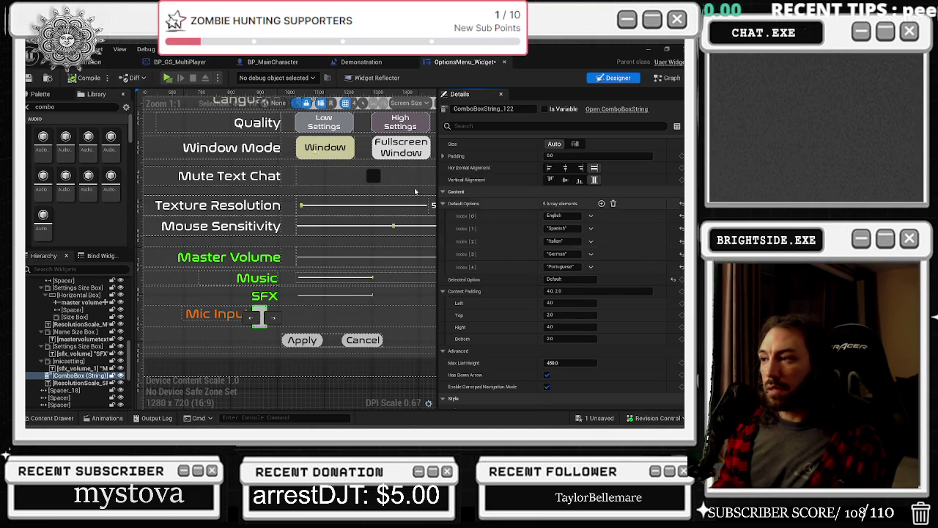
pyautogui.hotkey('ctrl', 's')
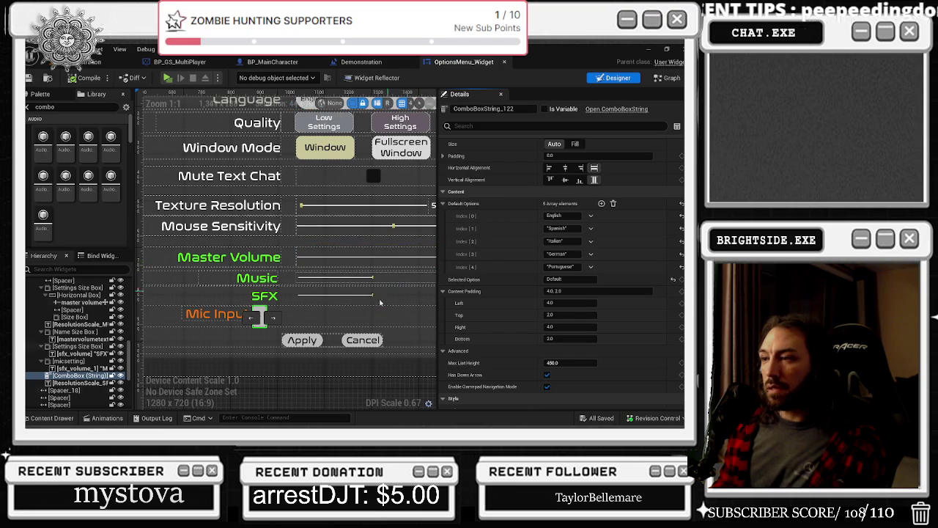
pyautogui.click(585, 279)
pyautogui.hotkey('ctrl', 'c')
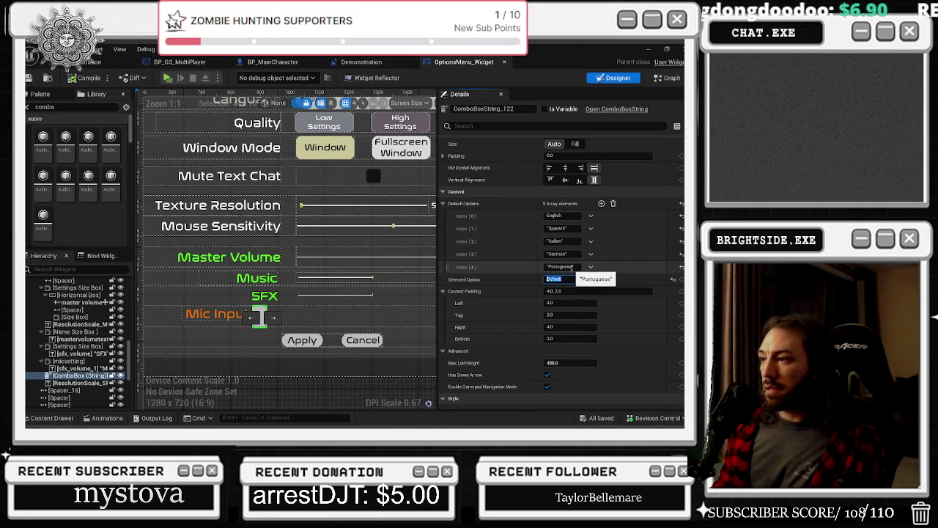
# - Replace the Portuguese option at Index [4] with Default, without quotes, and compile and save
pyautogui.click(565, 267)
pyautogui.hotkey('ctrl', 'v')
pyautogui.press('Return')
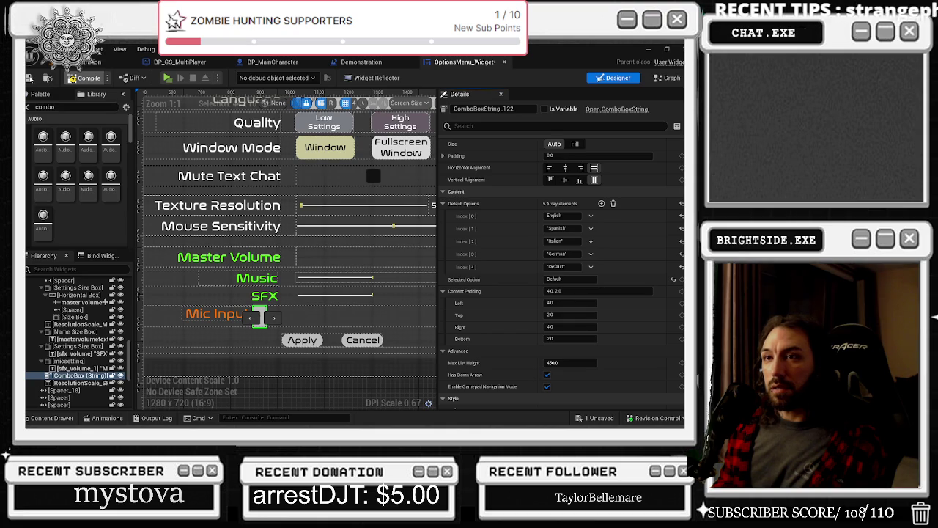
pyautogui.click(30, 78)
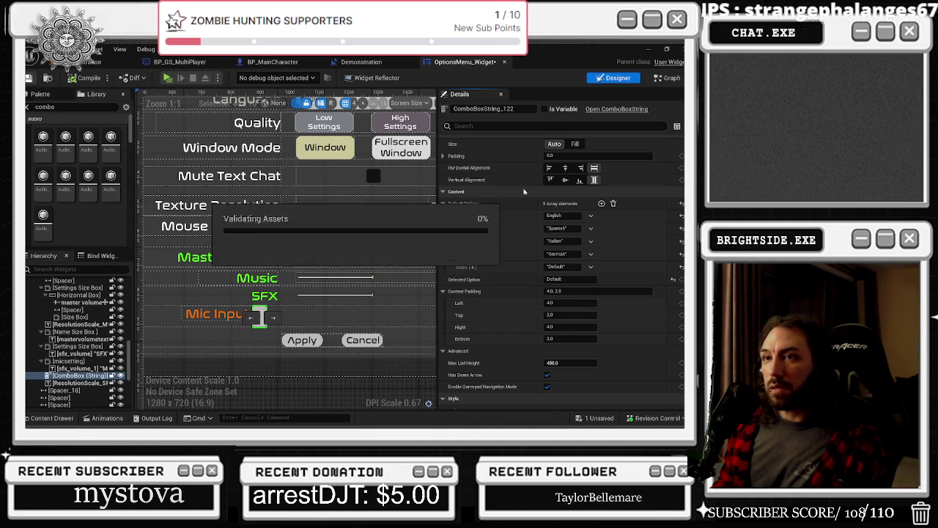
pyautogui.click(574, 267)
pyautogui.press('Return')
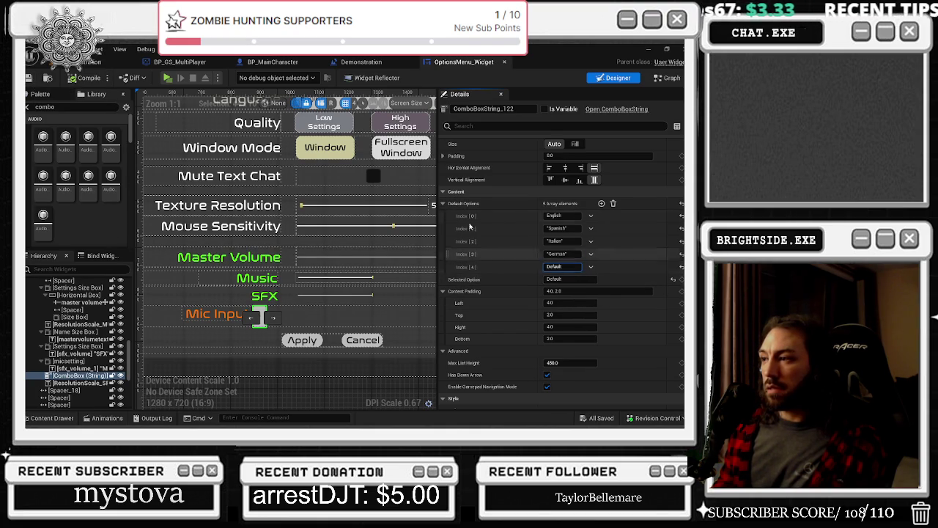
pyautogui.click(27, 79)
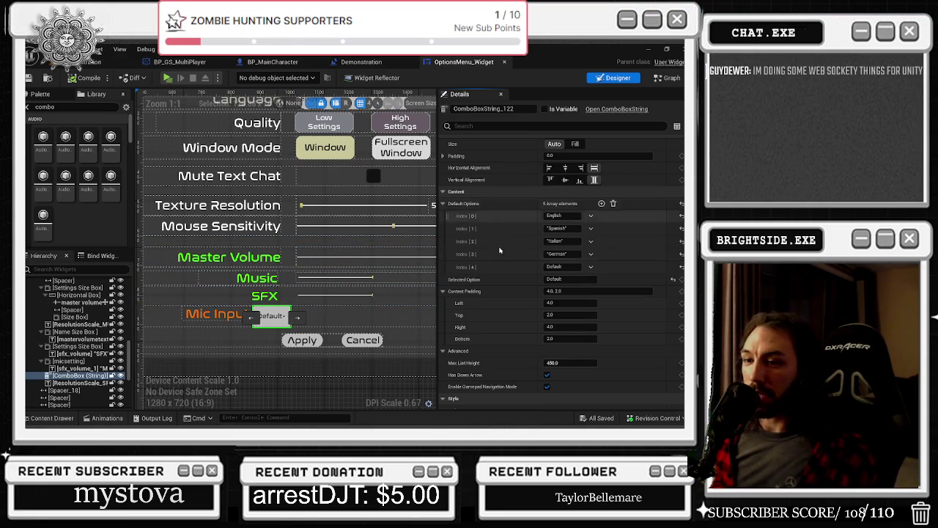
pyautogui.scroll(-1, 389, 297)
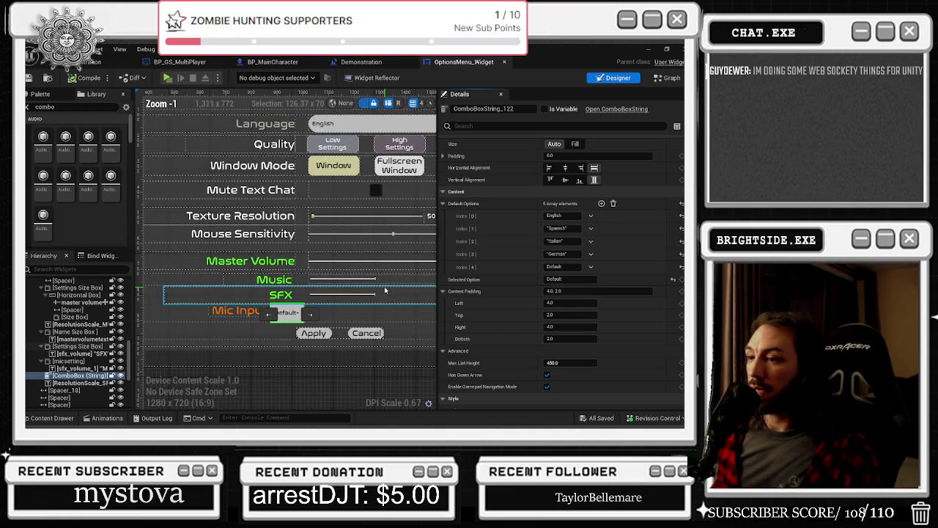
pyautogui.moveTo(392, 305); pyautogui.dragTo(290, 267)
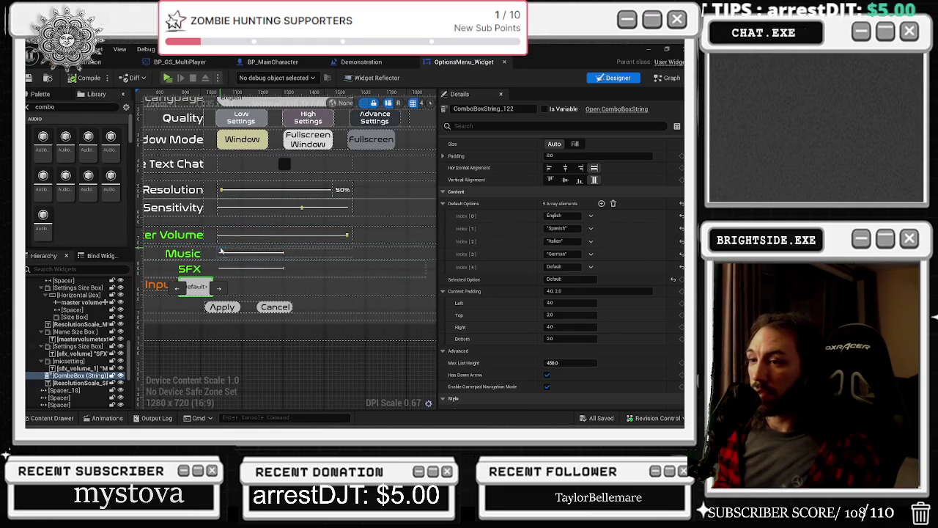
pyautogui.moveTo(225, 240); pyautogui.dragTo(254, 230)
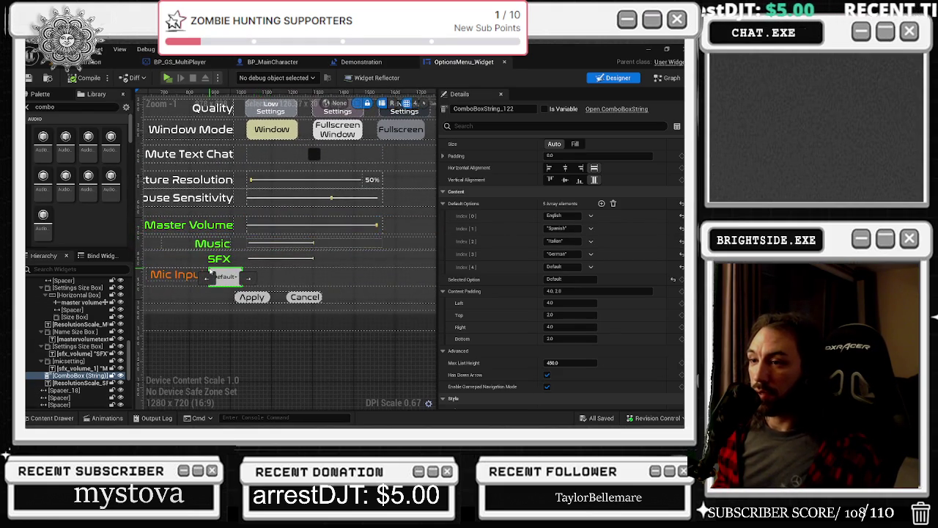
pyautogui.scroll(2, 271, 242)
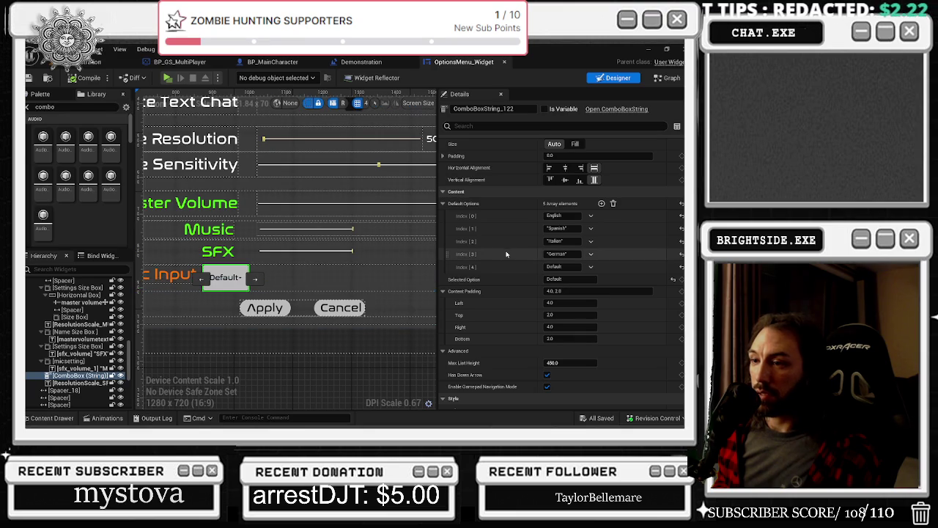
pyautogui.scroll(-1, 666, 211)
pyautogui.scroll(-7, 666, 211)
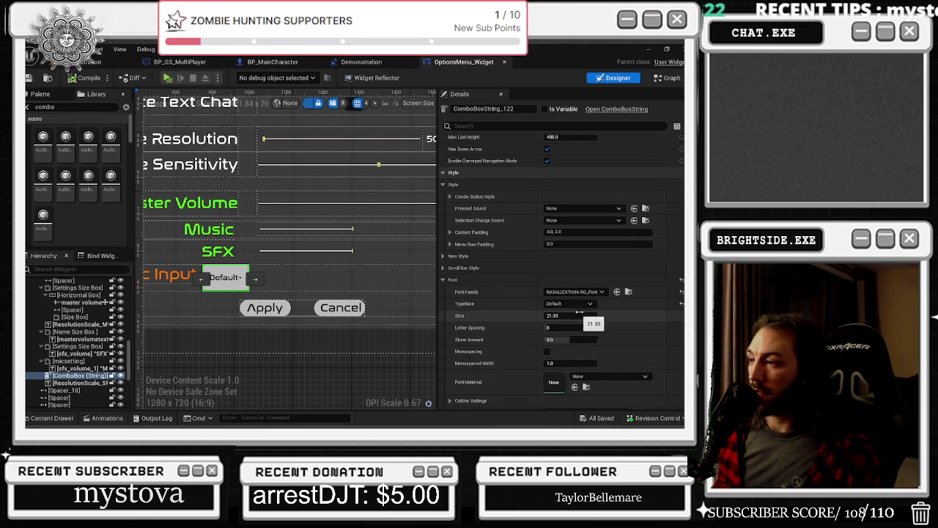
pyautogui.scroll(-8, 581, 315)
# - Scrub the Mic Input combo box's Render Translation X right, then back left
pyautogui.moveTo(577, 280); pyautogui.dragTo(603, 280)
pyautogui.moveTo(323, 238)
pyautogui.mouseDown()
pyautogui.moveTo(445, 238)
pyautogui.moveTo(332, 239)
pyautogui.mouseUp()
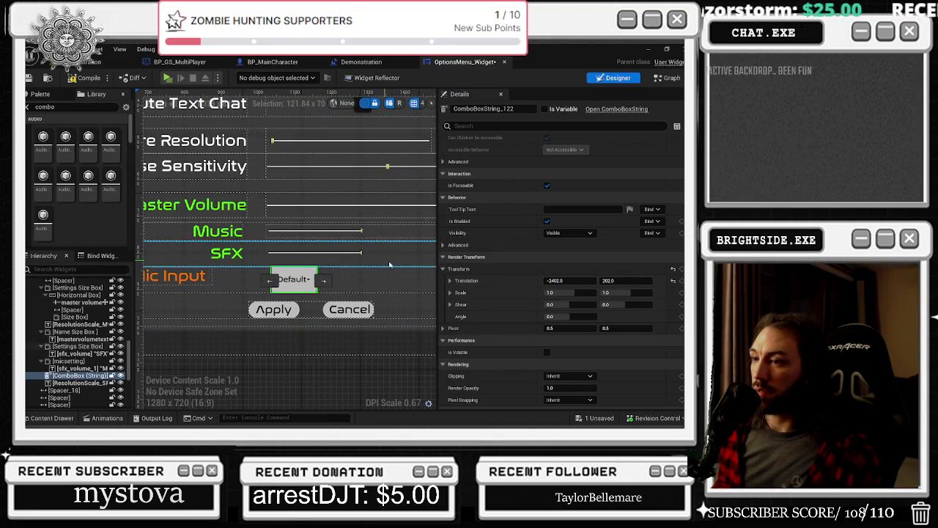
pyautogui.moveTo(561, 280); pyautogui.dragTo(608, 280)
pyautogui.moveTo(344, 235)
pyautogui.mouseDown()
pyautogui.moveTo(137, 239)
pyautogui.moveTo(357, 236)
pyautogui.mouseUp()
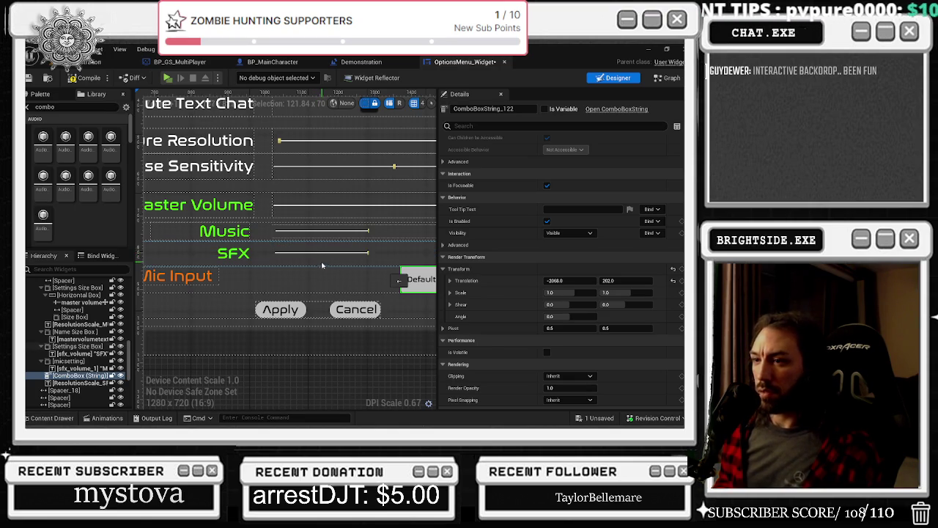
pyautogui.scroll(-1, 321, 264)
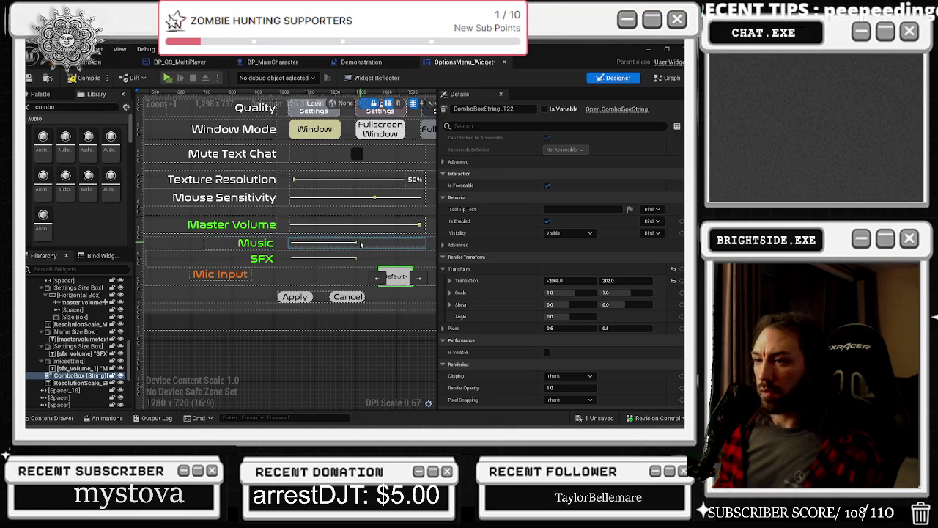
pyautogui.scroll(-1, 359, 248)
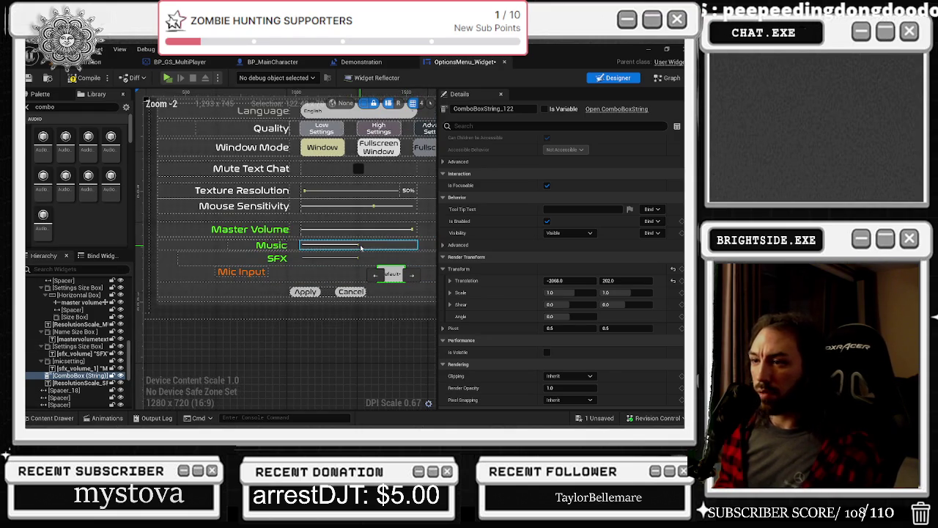
pyautogui.moveTo(554, 280)
pyautogui.mouseDown()
pyautogui.moveTo(499, 280)
pyautogui.moveTo(511, 280)
pyautogui.mouseUp()
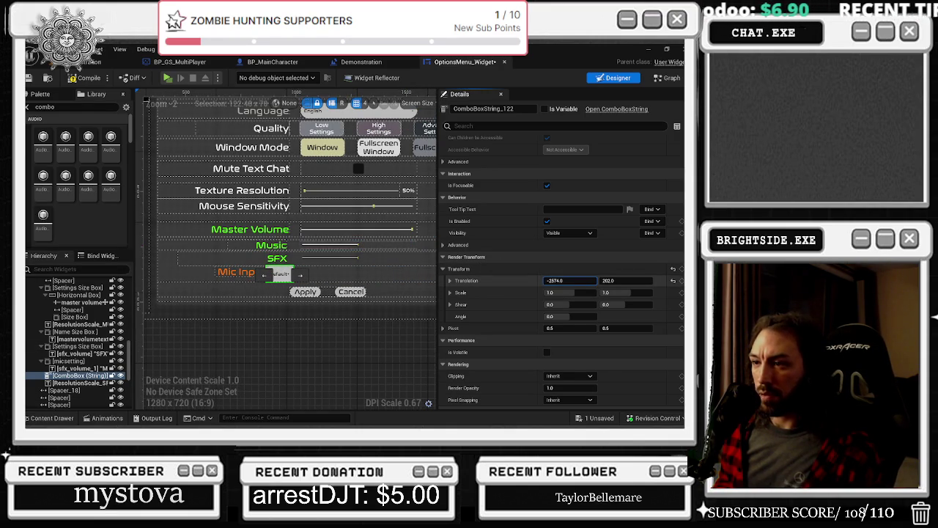
# - Slide the Mic Input row and combo box left to translation -2058.0, 202.0, and save
pyautogui.click(238, 271)
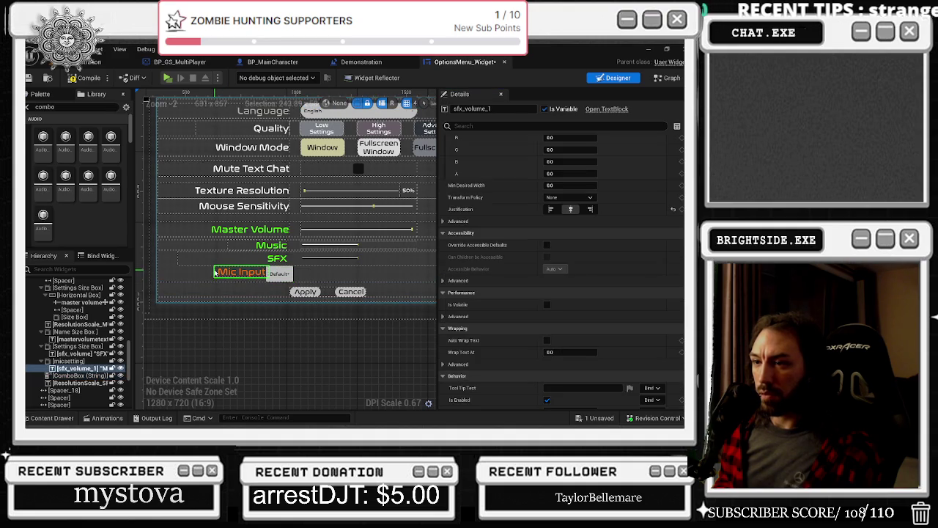
pyautogui.click(68, 361)
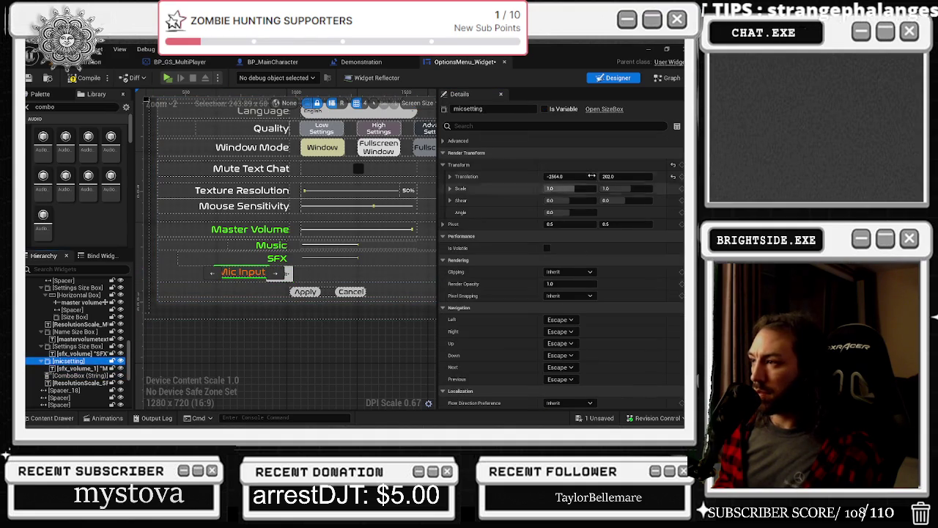
pyautogui.moveTo(570, 176); pyautogui.dragTo(569, 176)
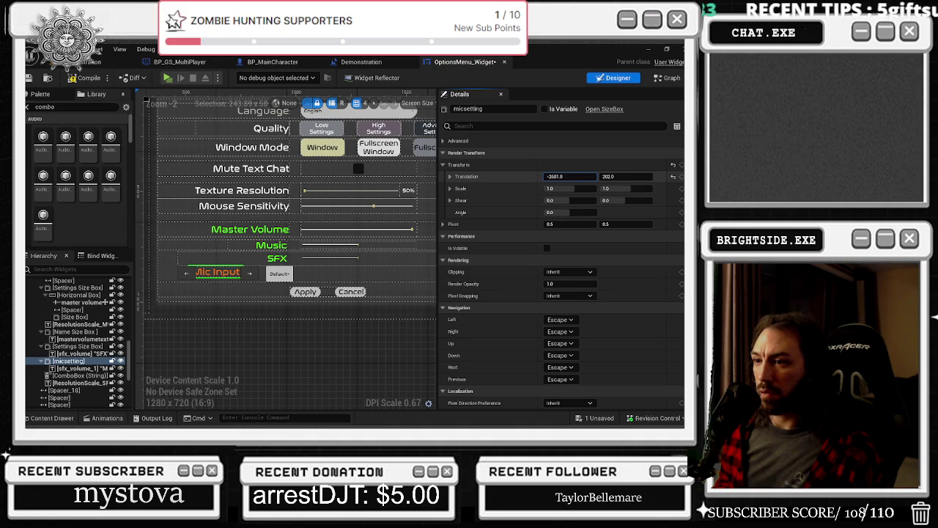
pyautogui.click(269, 272)
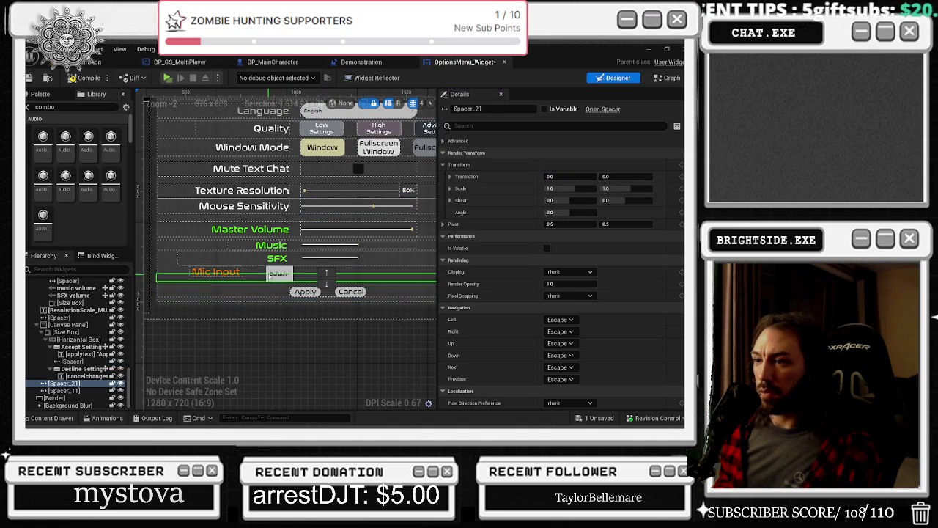
pyautogui.click(270, 273)
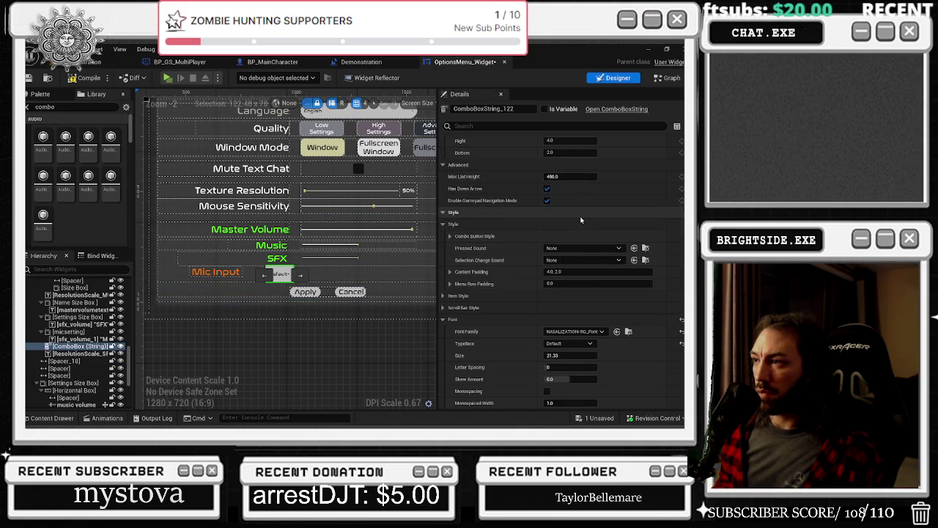
pyautogui.scroll(5, 581, 220)
pyautogui.scroll(-10, 574, 207)
pyautogui.scroll(-5, 588, 284)
pyautogui.moveTo(564, 191); pyautogui.dragTo(546, 190)
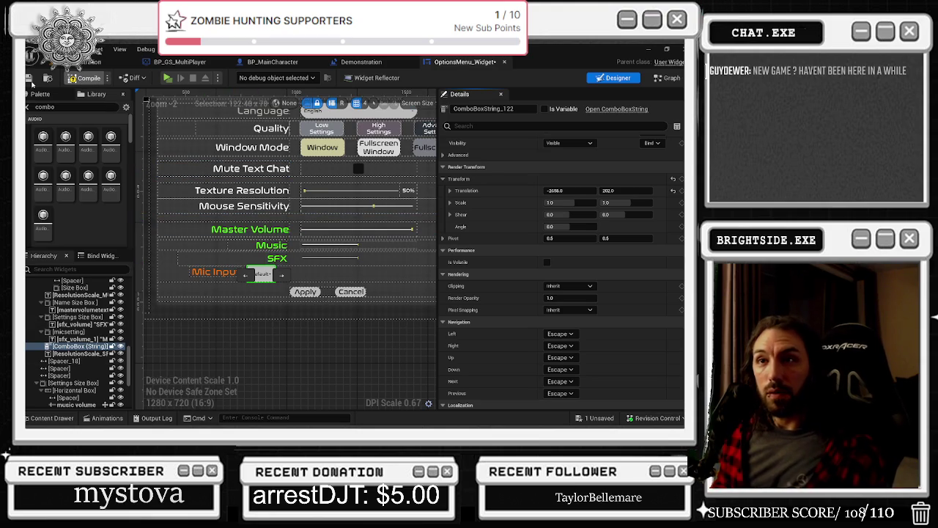
pyautogui.click(30, 79)
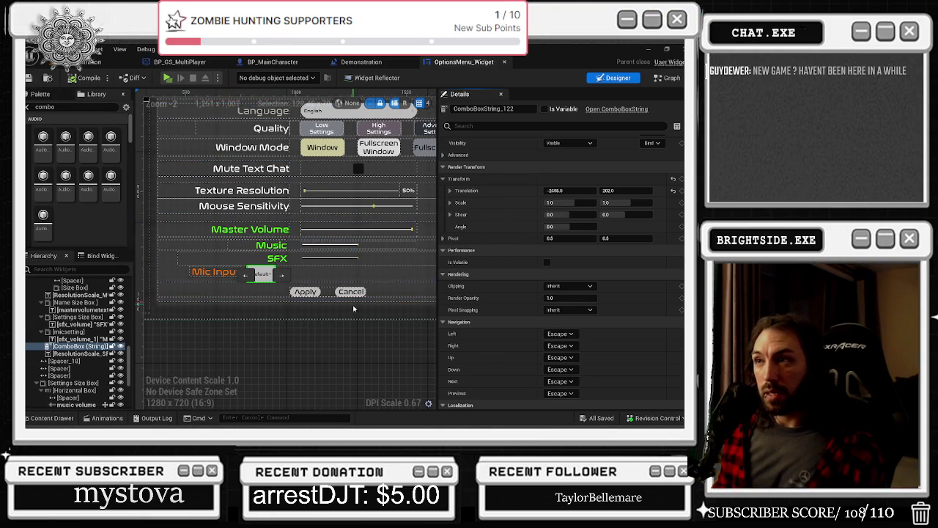
# - Select the SFX volume slider row on the canvas and in the Hierarchy
pyautogui.click(328, 259)
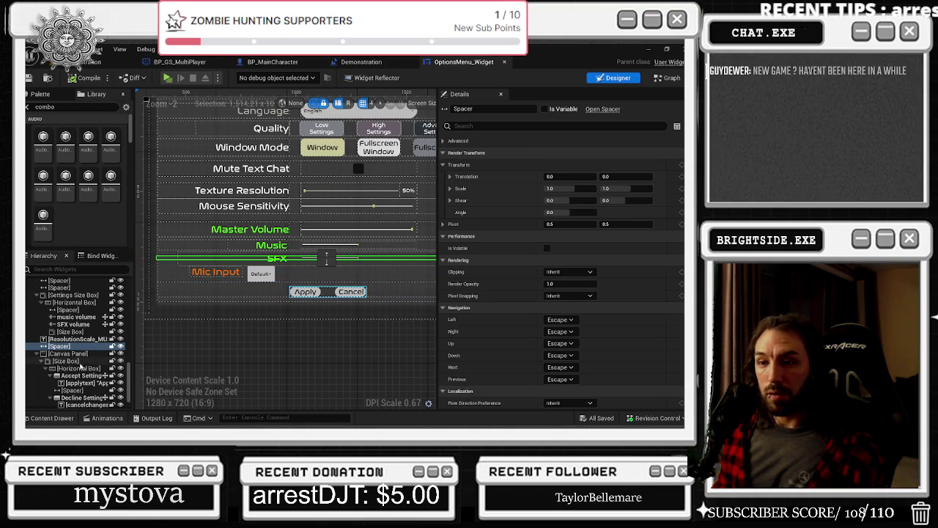
pyautogui.click(84, 324)
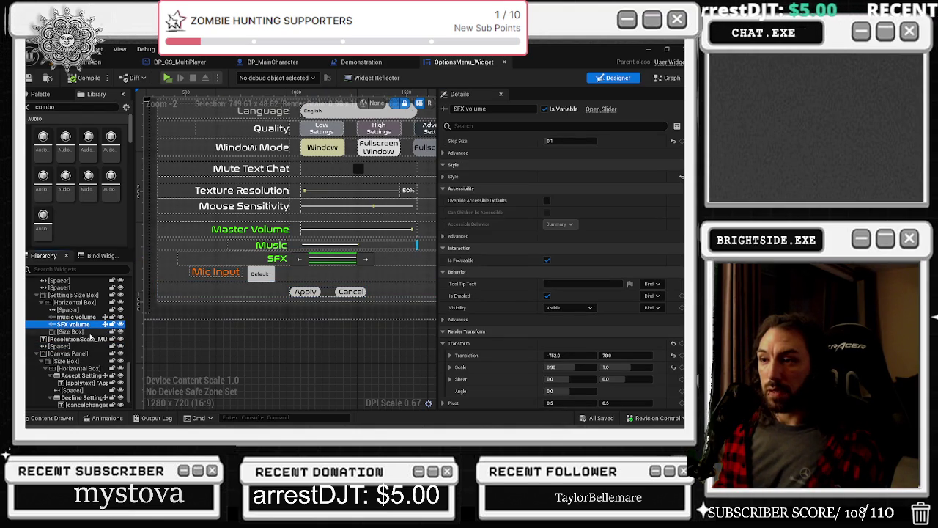
# - Duplicate the SFX volume slider with Ctrl+D and rename the copy Voicechat
pyautogui.hotkey('ctrl', 'd')
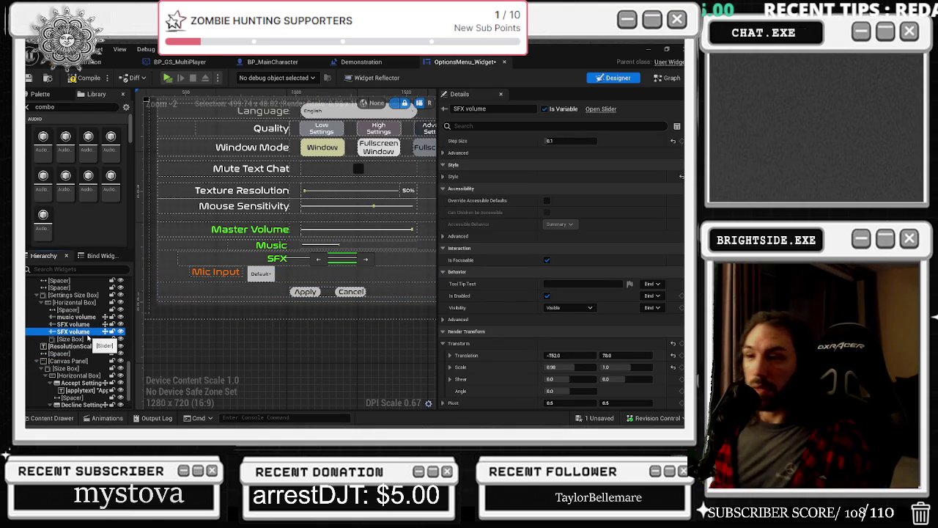
pyautogui.click(88, 333)
pyautogui.write('mic b')
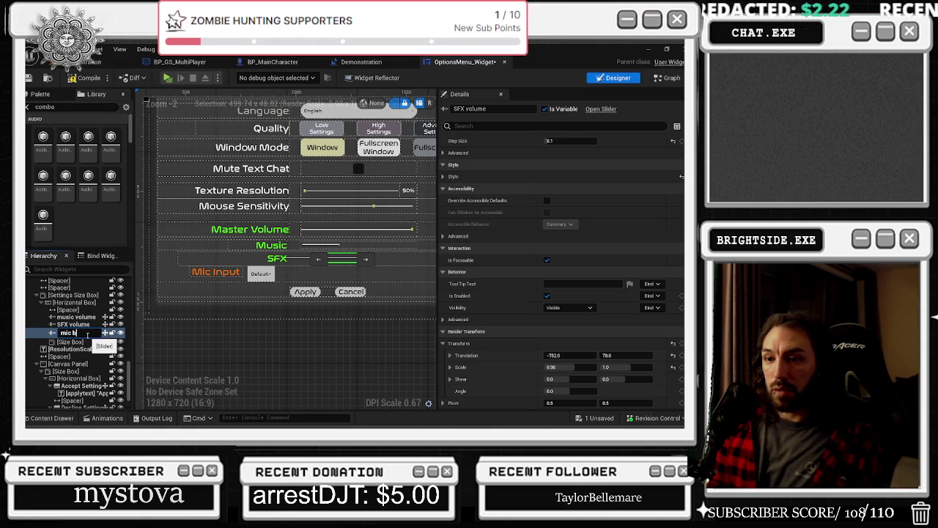
pyautogui.press('BackSpace')
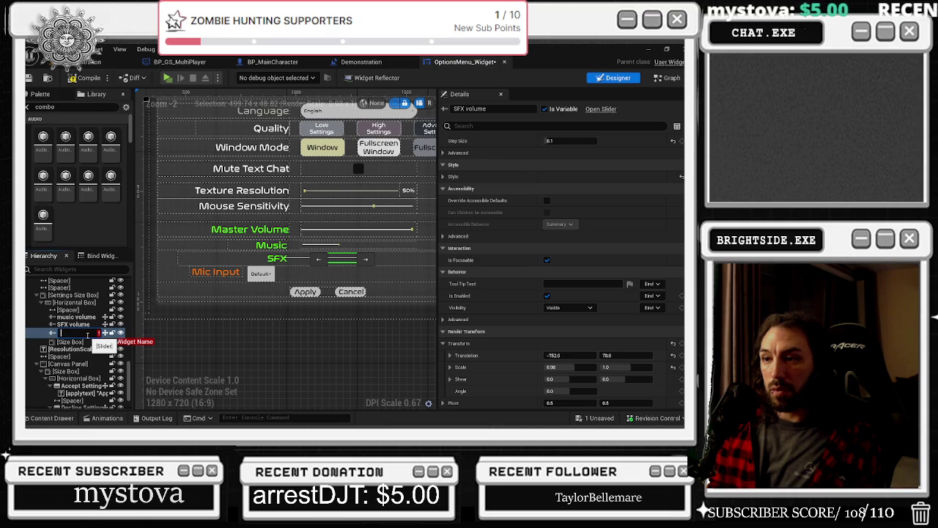
pyautogui.write('V')
pyautogui.press('BackSpace')
pyautogui.write('Voicechat')
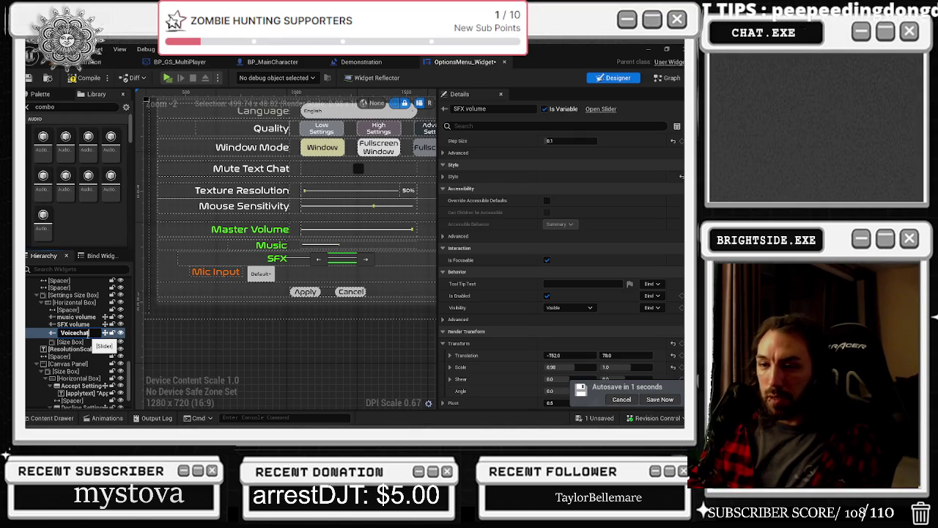
pyautogui.press('Return')
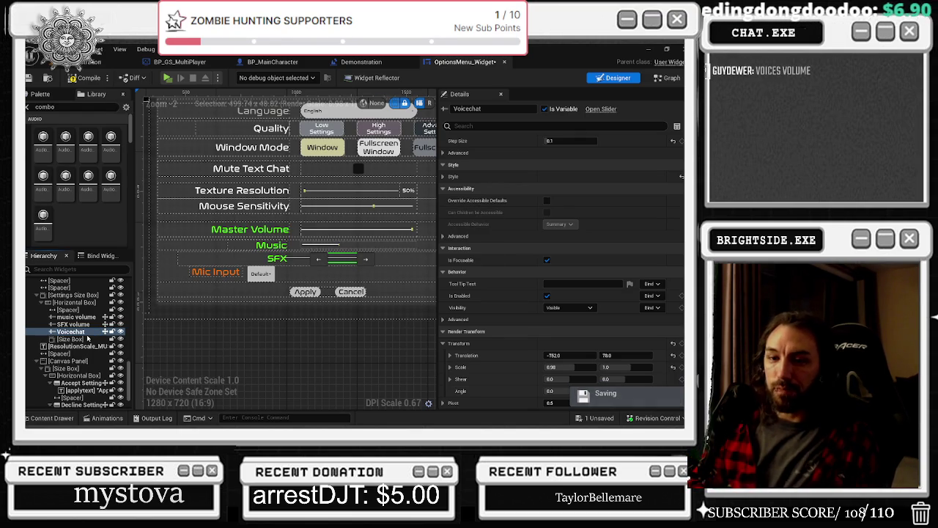
# - Extend the copy's name to 'Voicechat voluem' and drag its Translation Y to move it lower
pyautogui.doubleClick(88, 333)
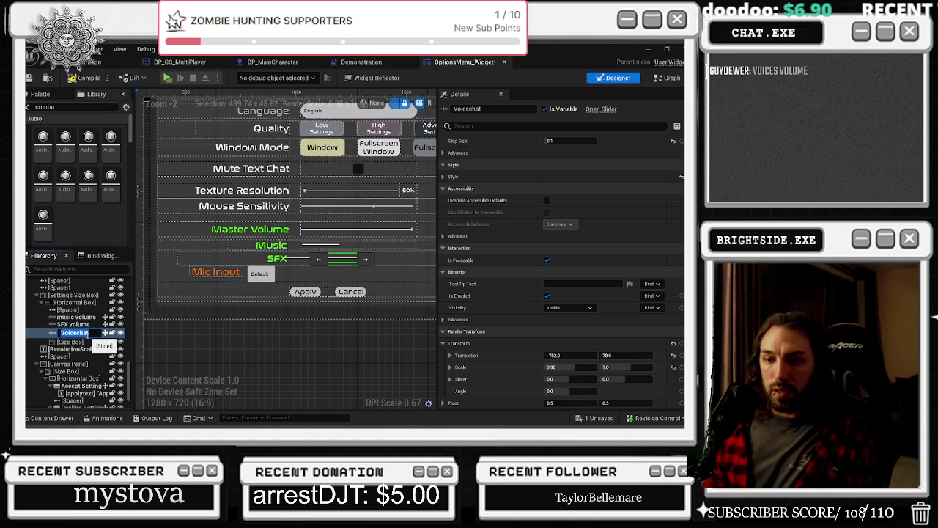
pyautogui.write(' vo')
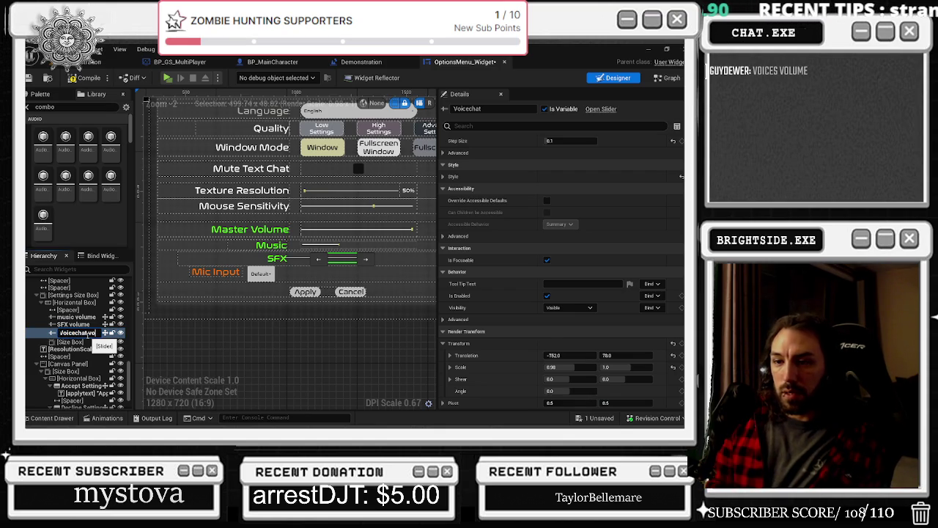
pyautogui.write('luem')
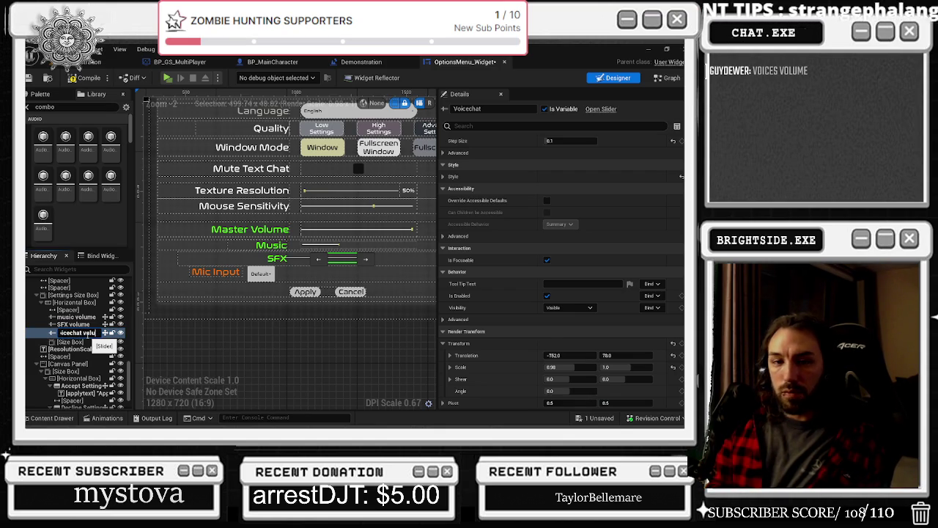
pyautogui.press('Return')
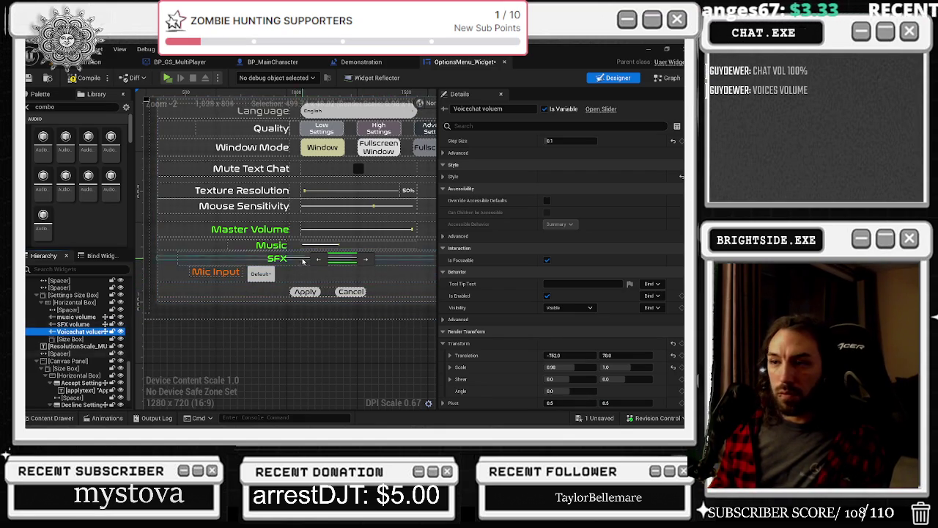
pyautogui.press('F2')
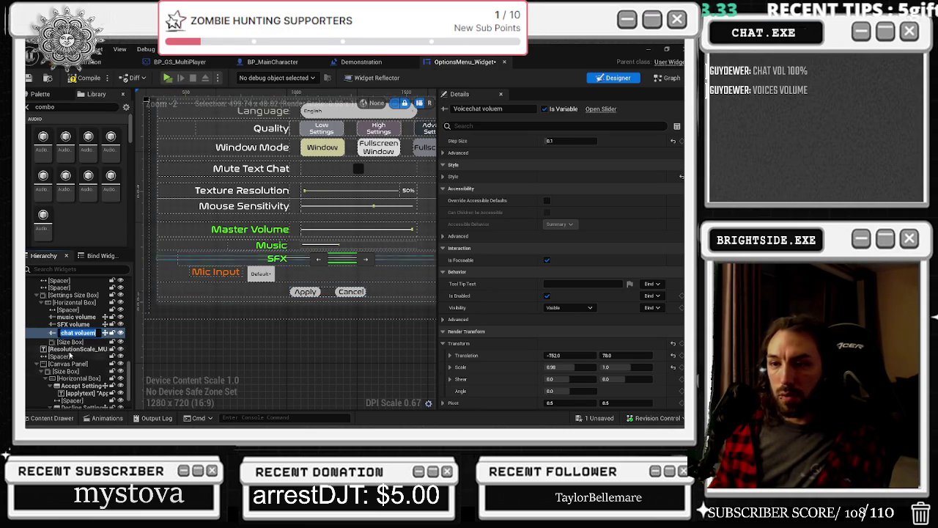
pyautogui.press('Return')
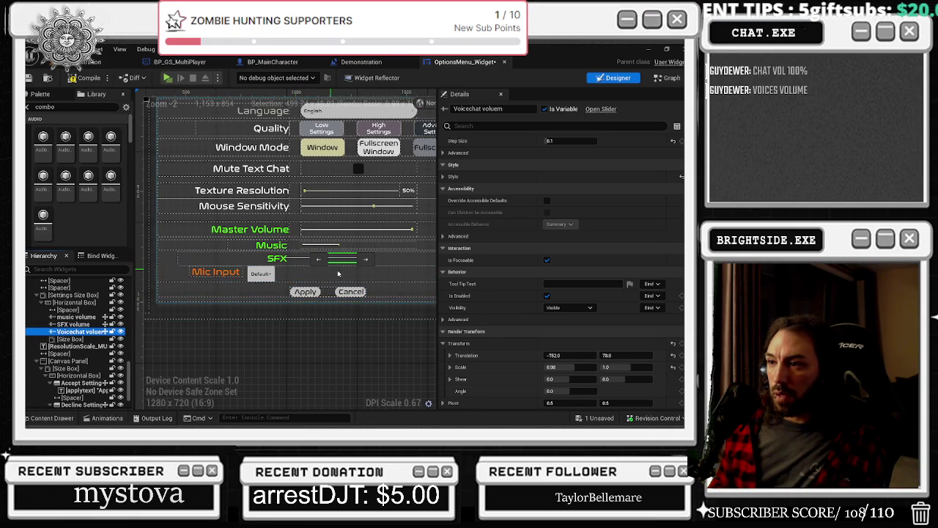
pyautogui.moveTo(620, 354); pyautogui.dragTo(644, 354)
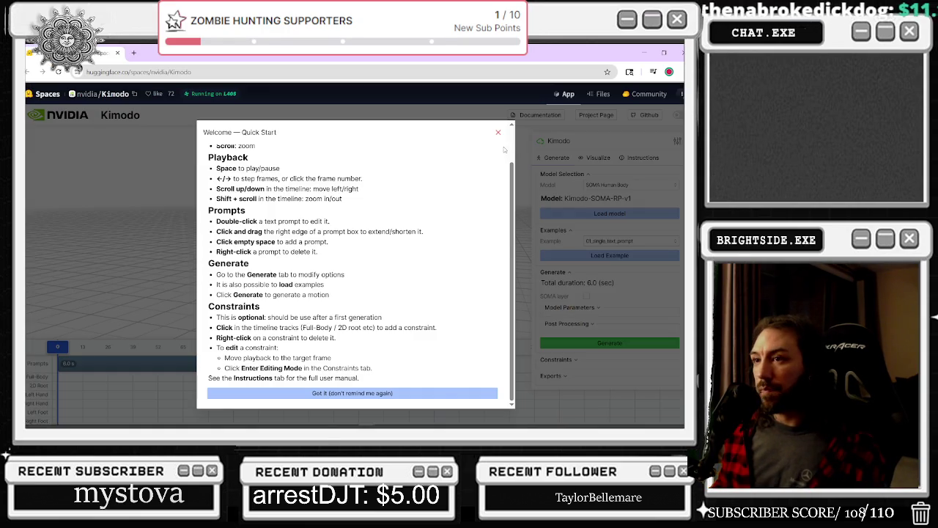
# - Scroll the Quick Start guide and choose 'Got it (don't remind me again)'
pyautogui.scroll(1, 485, 168)
pyautogui.scroll(-1, 486, 171)
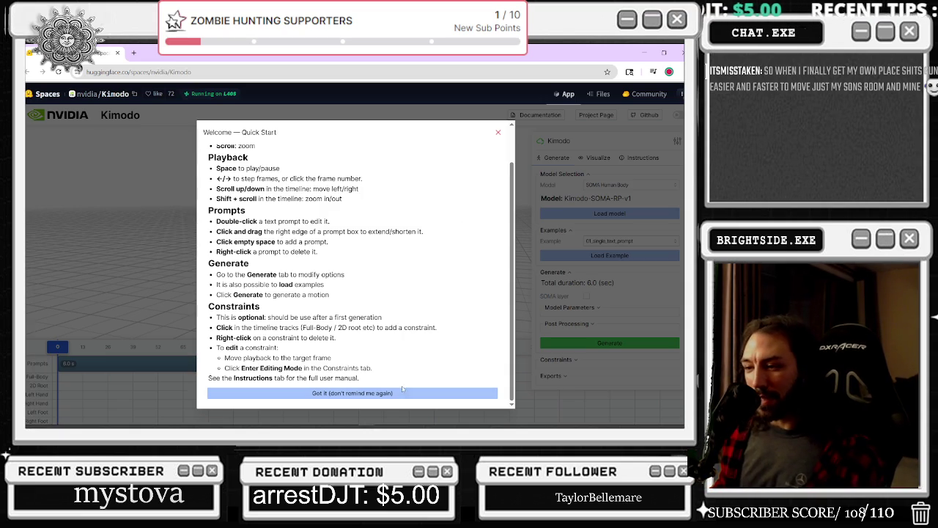
pyautogui.click(347, 396)
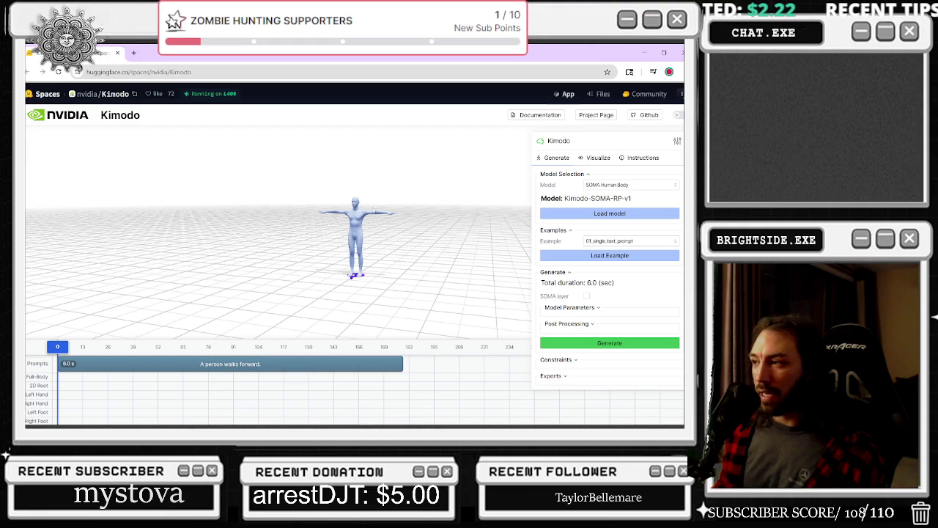
# - Replace the 6.0 s 'A person walks forward.' prompt with 'a person does the worm dance move' and play it
pyautogui.scroll(-2, 419, 211)
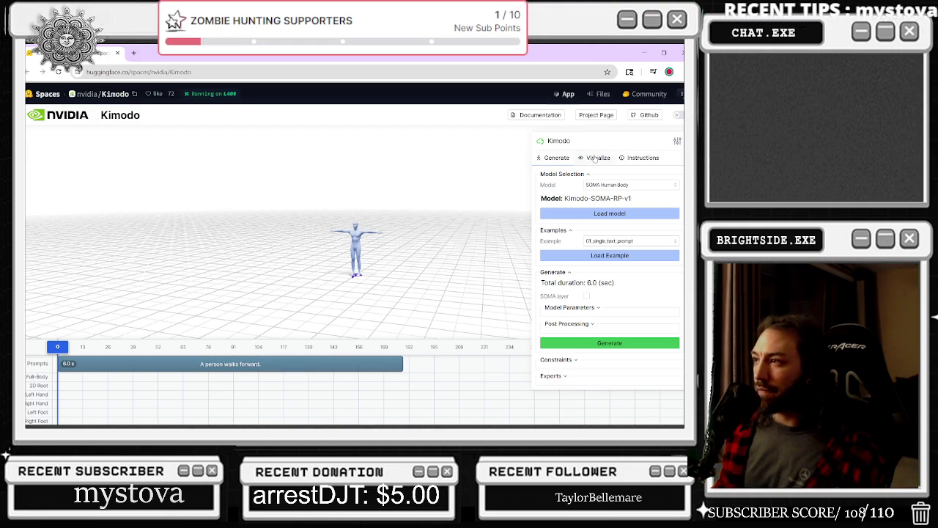
pyautogui.click(639, 240)
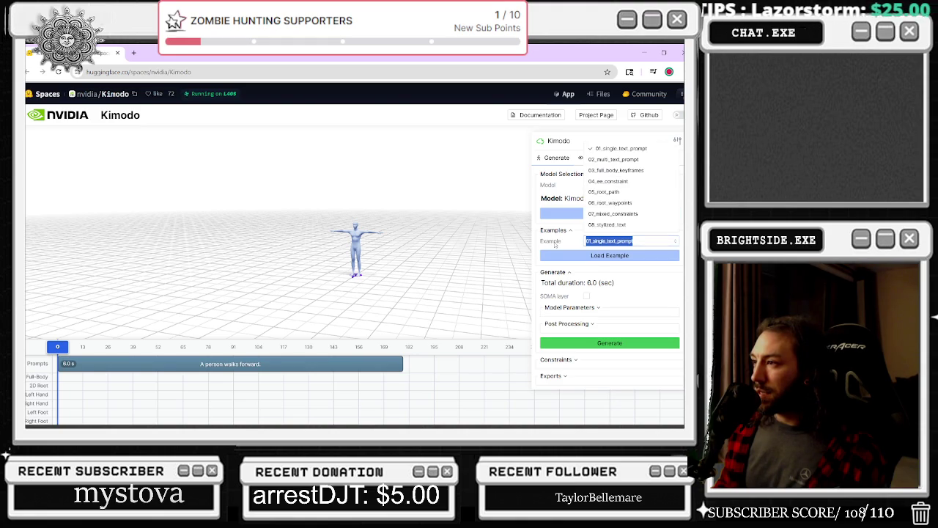
pyautogui.click(196, 368)
pyautogui.doubleClick(240, 364)
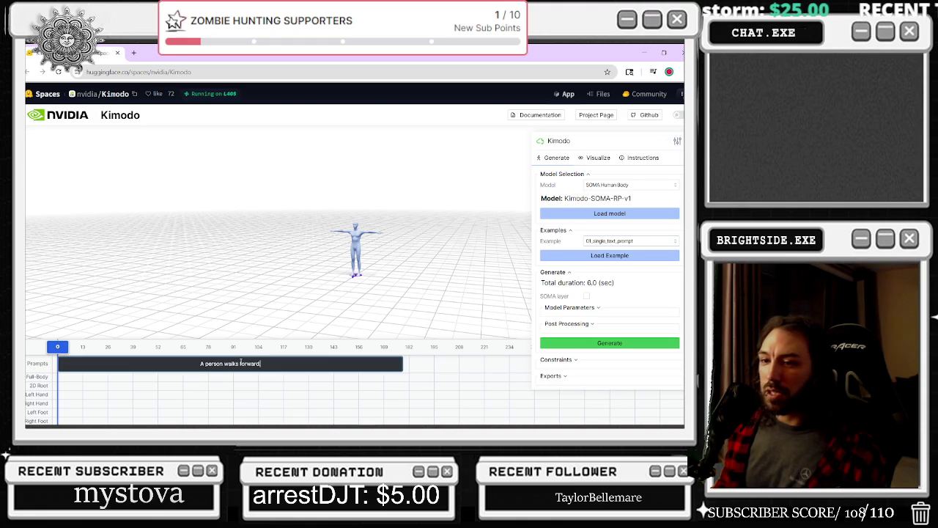
pyautogui.hotkey('ctrl', 'a')
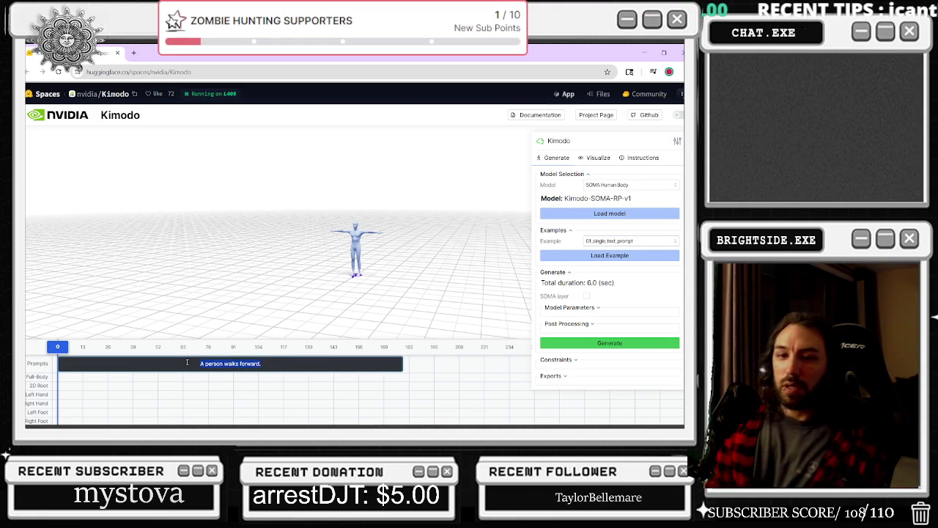
pyautogui.press('BackSpace')
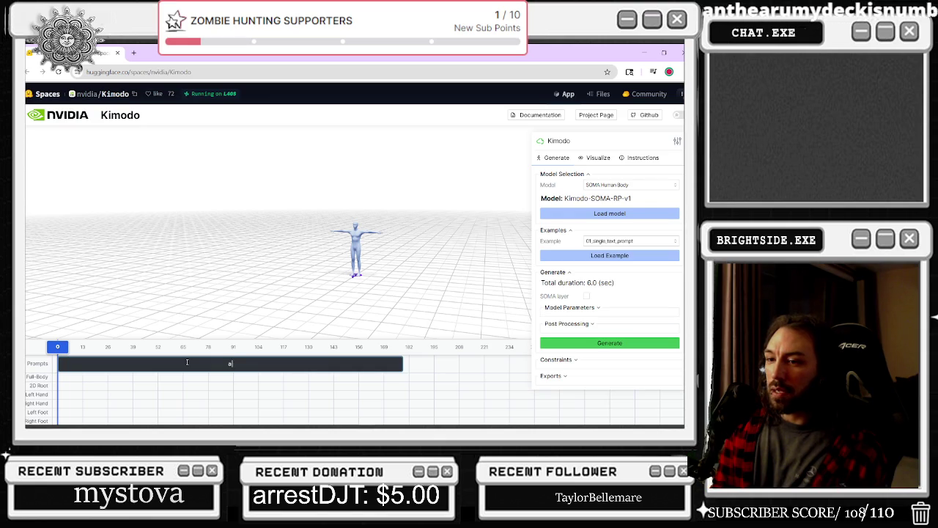
pyautogui.write(' person')
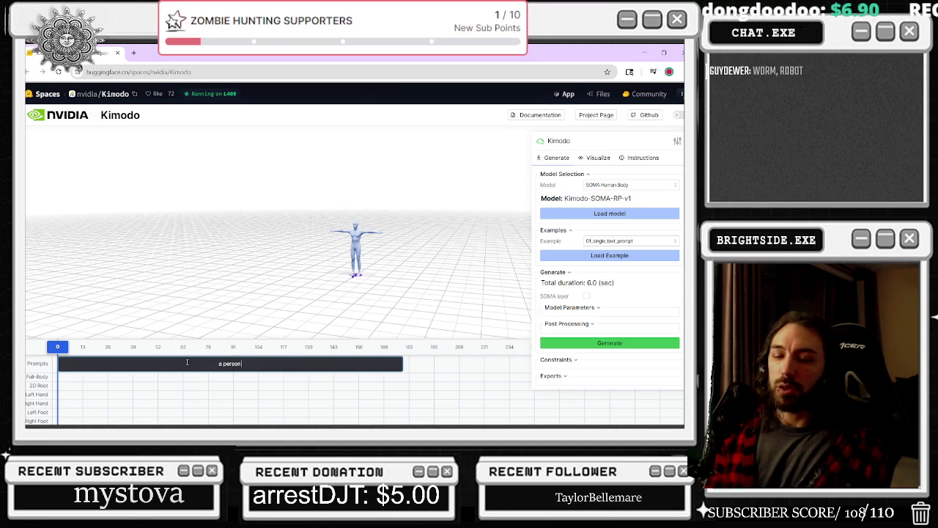
pyautogui.write('does the worm')
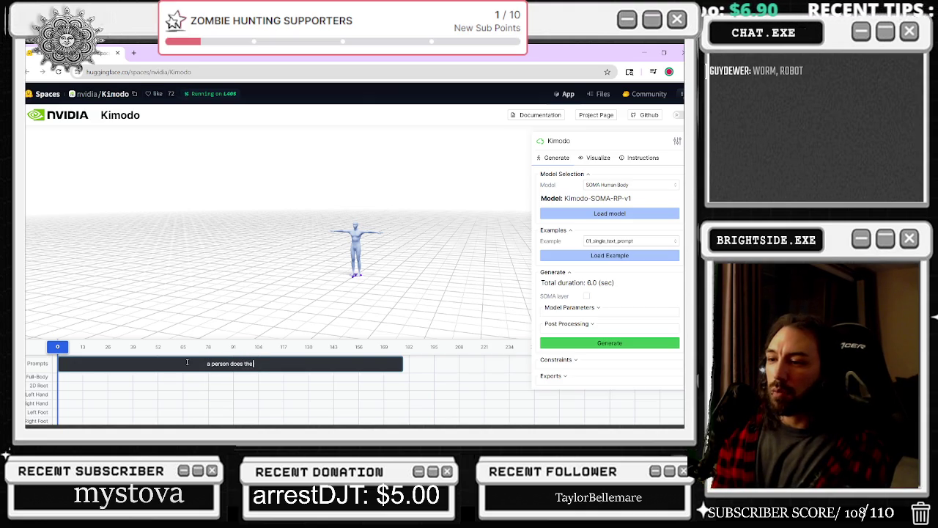
pyautogui.write(' dan')
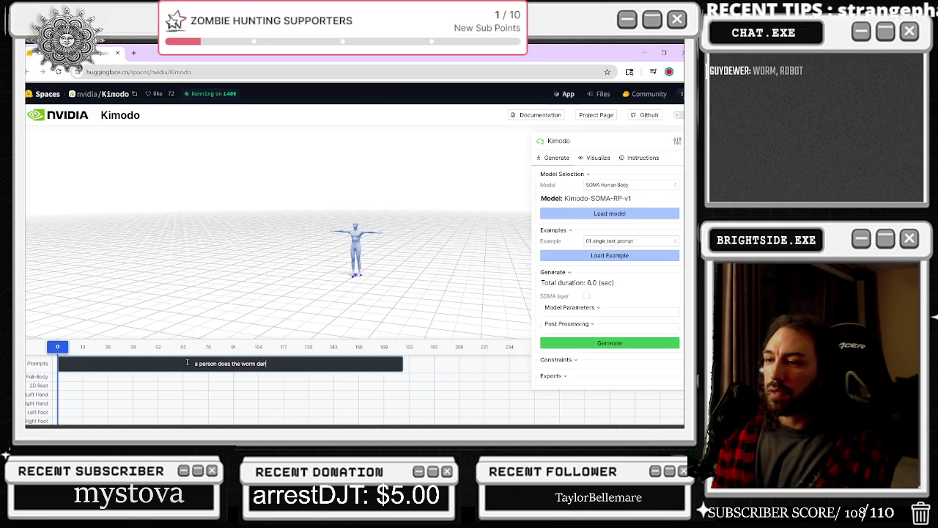
pyautogui.write('ce move')
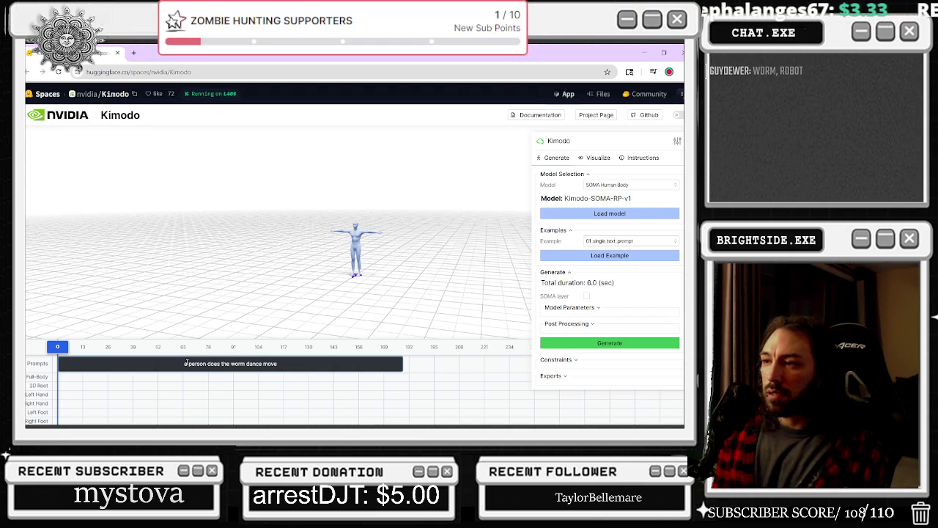
pyautogui.press('Return')
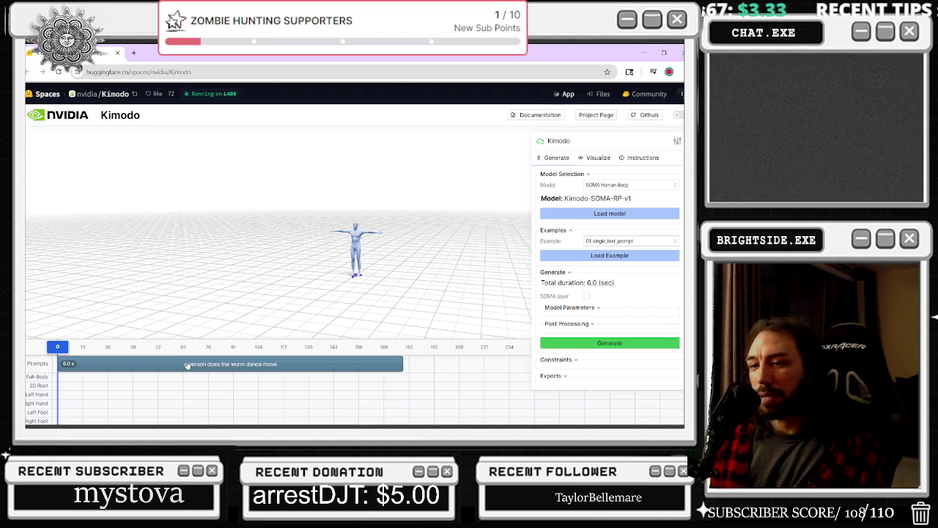
pyautogui.press('space')
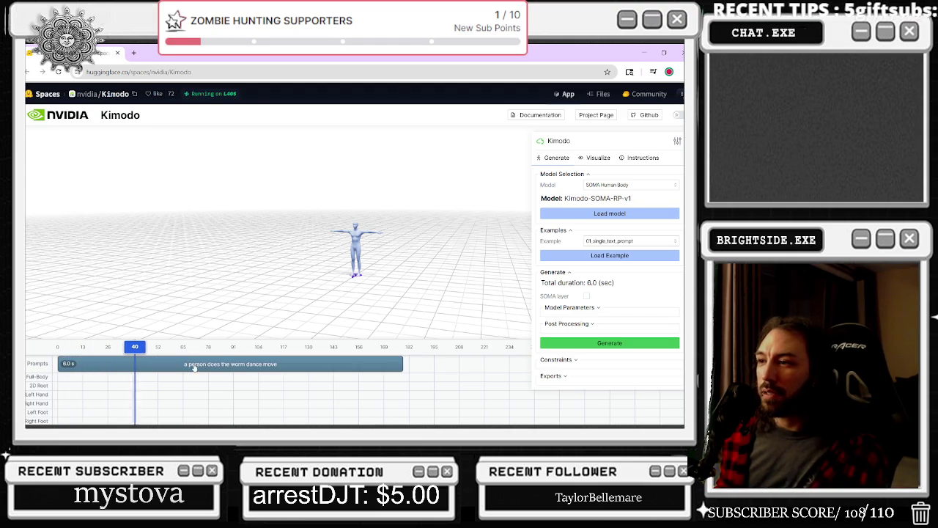
# - Add a second 'A person walks forward.' prompt after the worm dance, bringing the timeline to 12.0 s
pyautogui.click(162, 365)
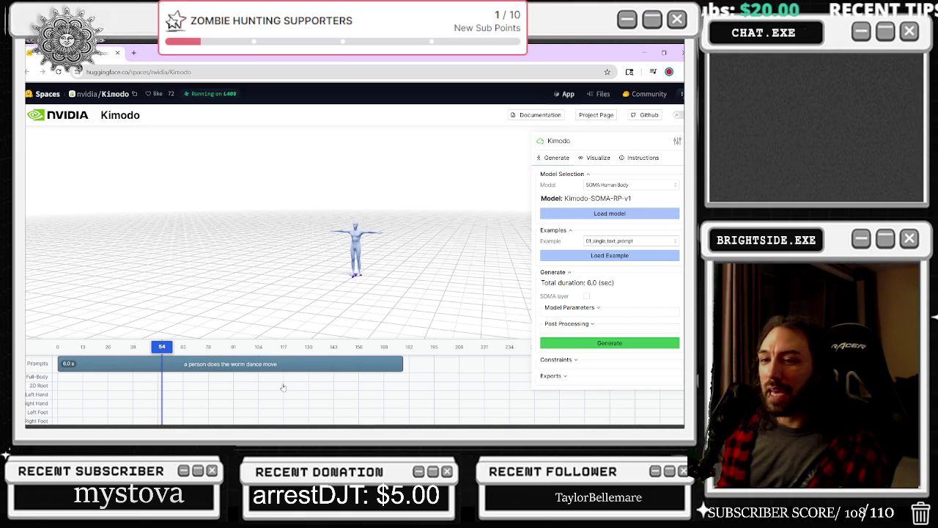
pyautogui.doubleClick(382, 367)
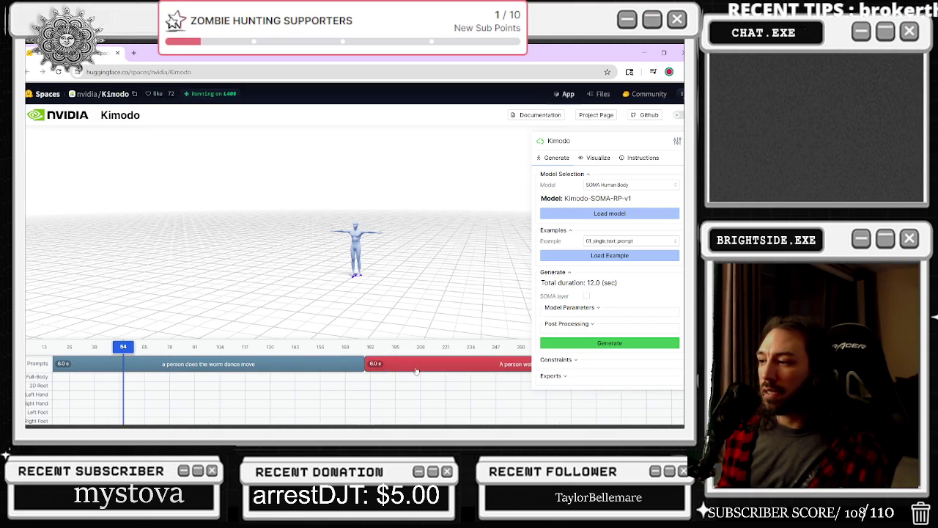
pyautogui.hscroll(3, 416, 370)
pyautogui.rightClick(408, 369)
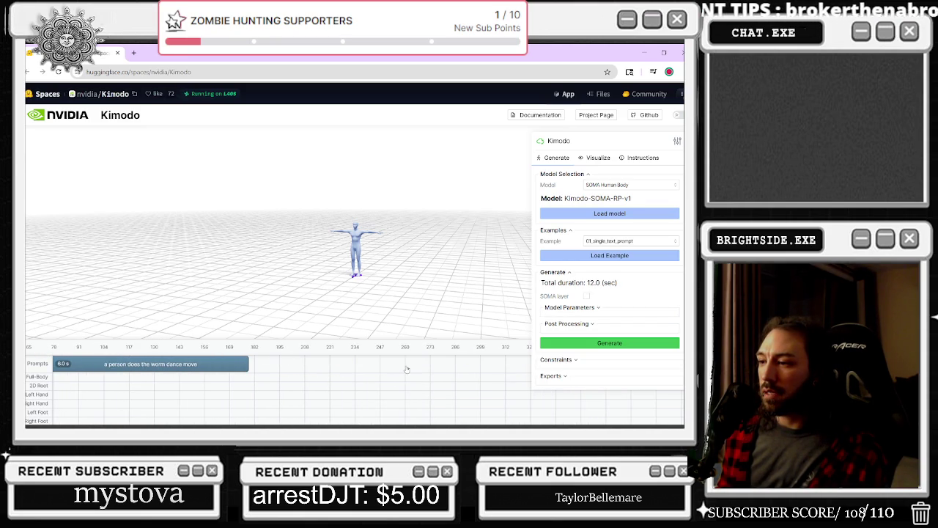
pyautogui.doubleClick(362, 371)
pyautogui.rightClick(362, 371)
pyautogui.doubleClick(362, 371)
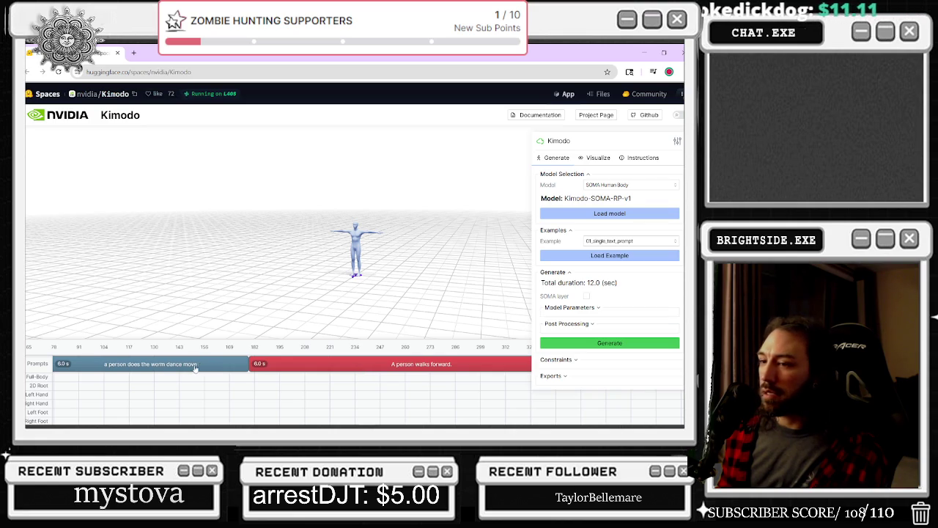
pyautogui.click(598, 159)
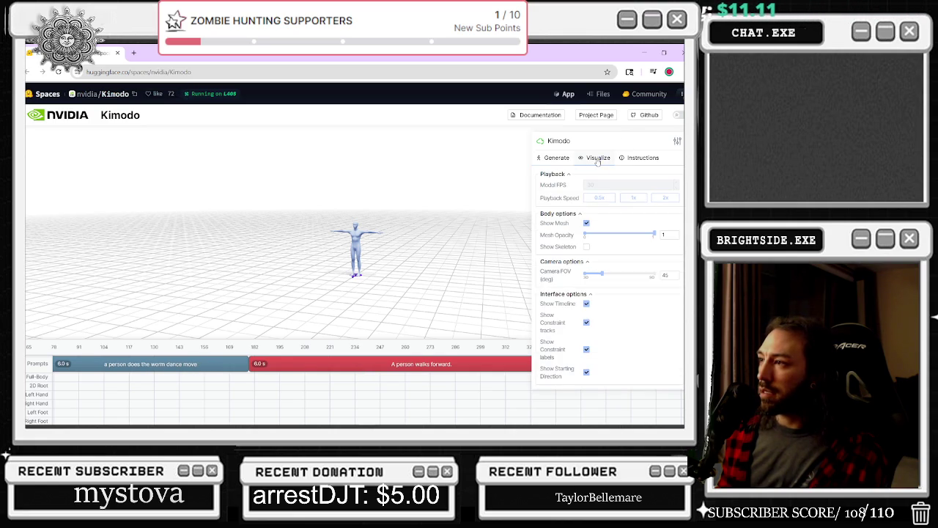
pyautogui.click(556, 161)
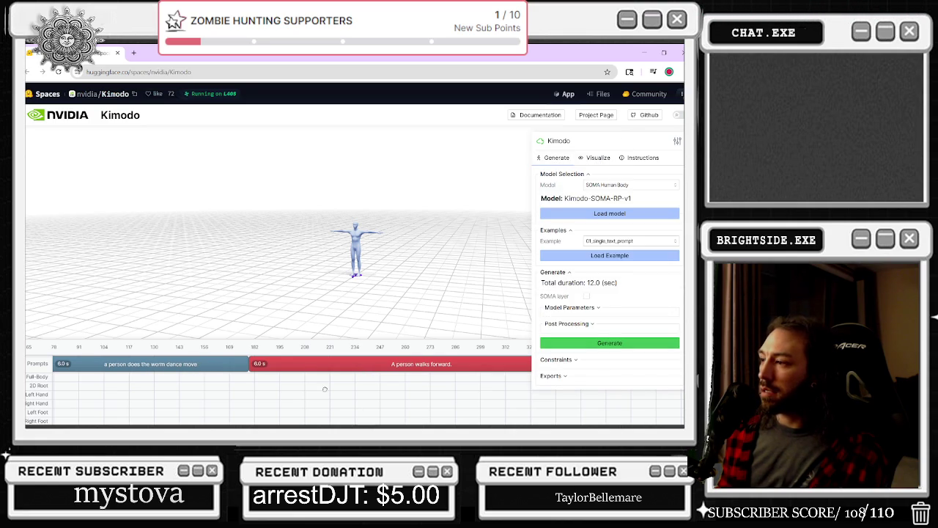
# - Add a 2D Root keyframe, drag it later in the timeline, and orbit around the figure
pyautogui.click(327, 355)
pyautogui.click(280, 386)
pyautogui.moveTo(324, 386); pyautogui.dragTo(437, 385)
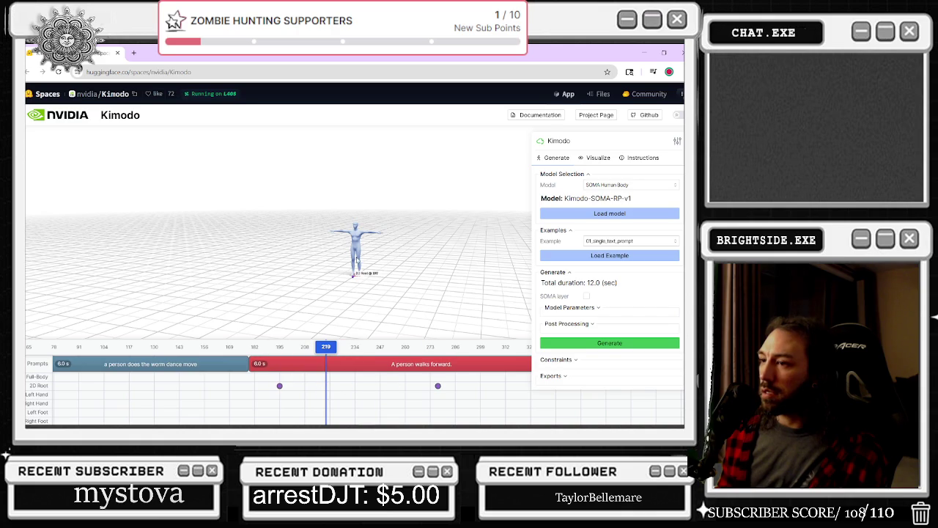
pyautogui.click(439, 386)
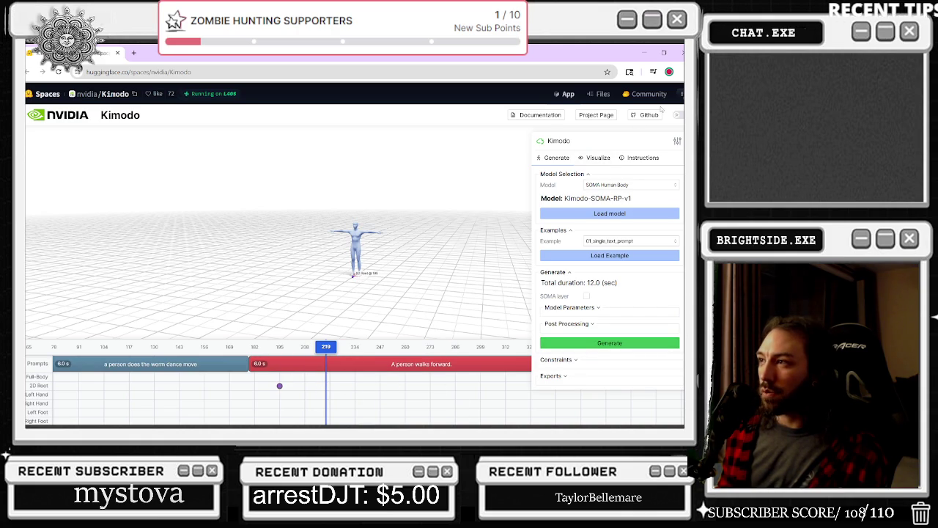
pyautogui.click(512, 115)
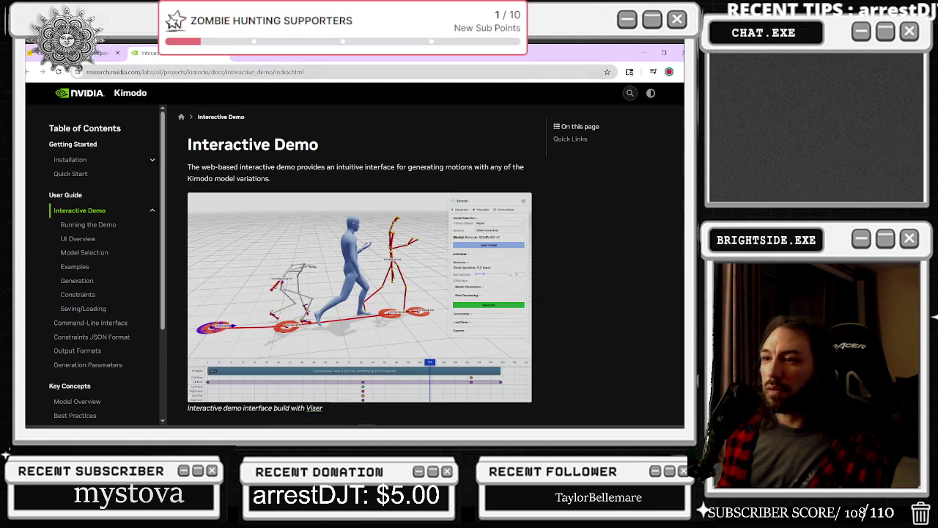
pyautogui.hotkey('ctrl', 'w')
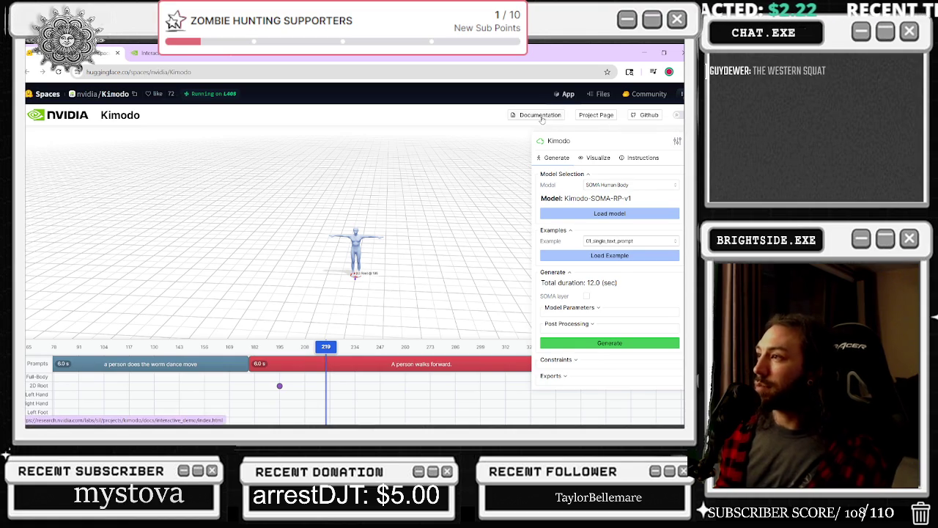
pyautogui.click(608, 184)
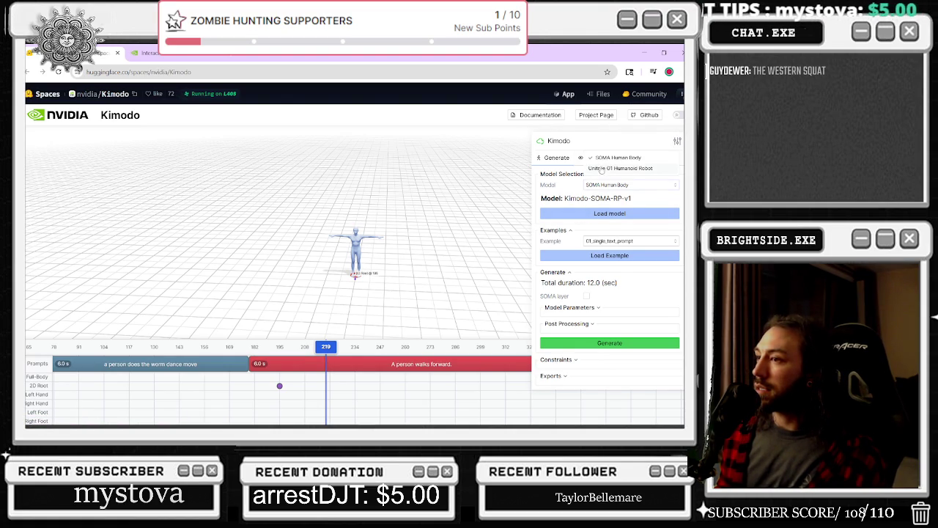
pyautogui.moveTo(352, 242); pyautogui.dragTo(301, 253)
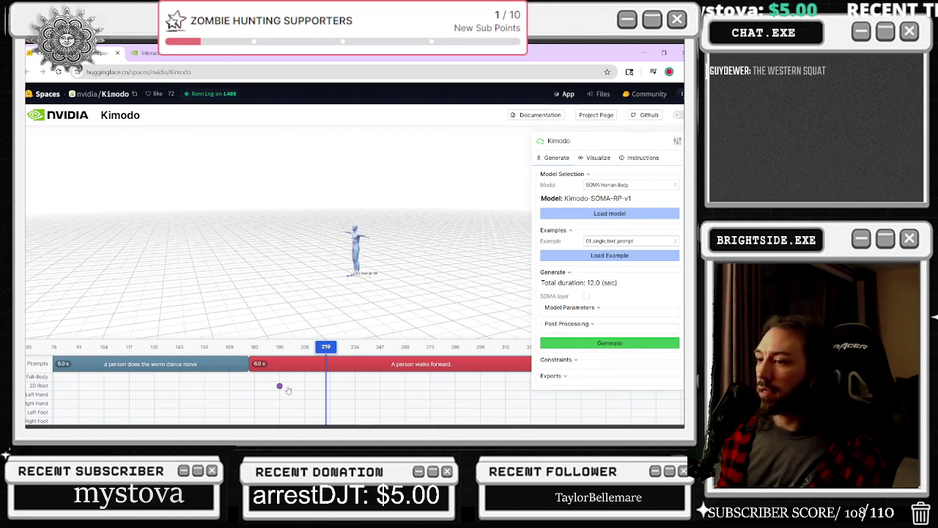
pyautogui.moveTo(298, 386); pyautogui.dragTo(413, 386)
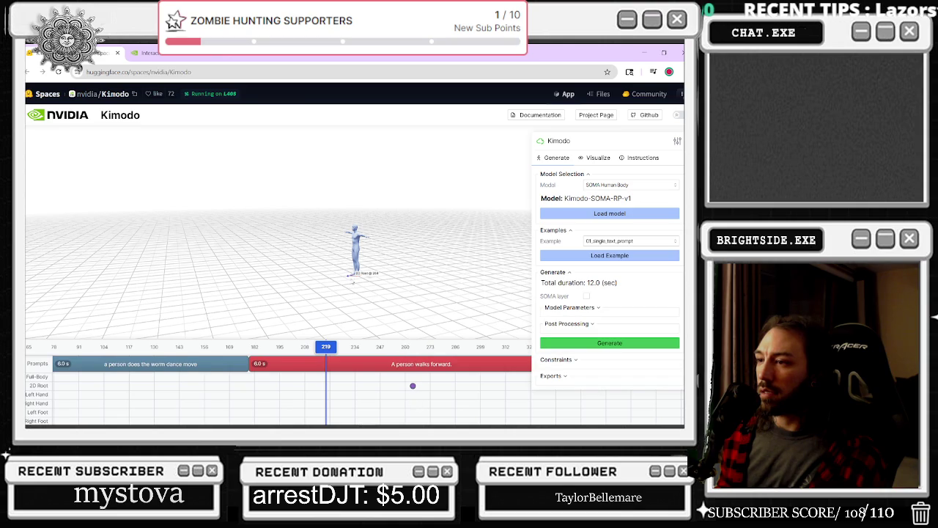
pyautogui.moveTo(353, 277); pyautogui.dragTo(339, 282)
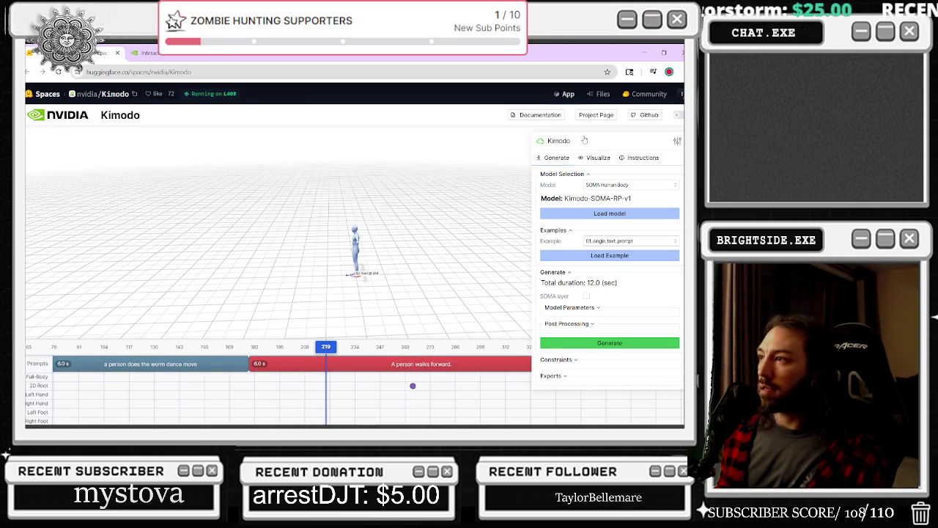
pyautogui.moveTo(236, 281); pyautogui.dragTo(447, 373)
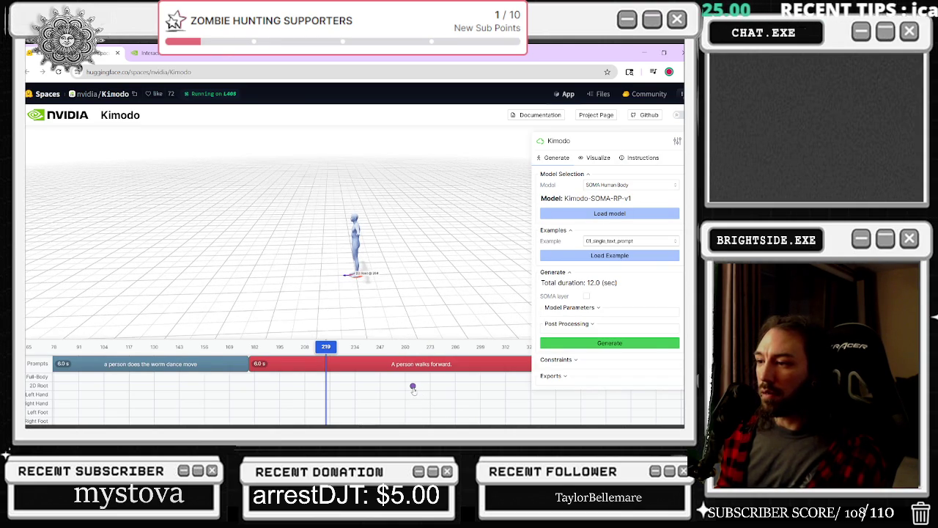
pyautogui.scroll(-3, 330, 389)
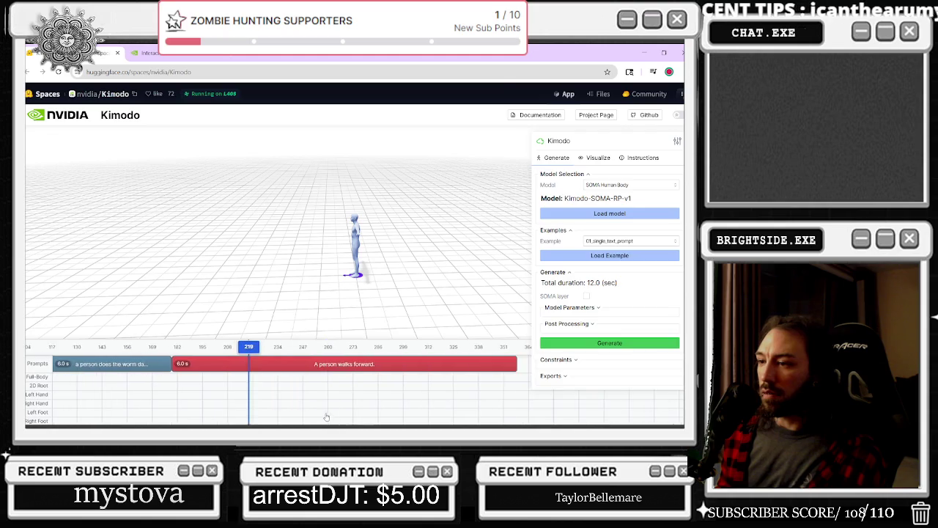
# - Zoom and orbit onto the figure's feet and root marker disc, with page zoom at 125%
pyautogui.hotkey('ctrl', '-')
pyautogui.hotkey('ctrl', '-')
pyautogui.hotkey('ctrl', '-')
pyautogui.scroll(10, 308, 314)
pyautogui.scroll(-5, 342, 197)
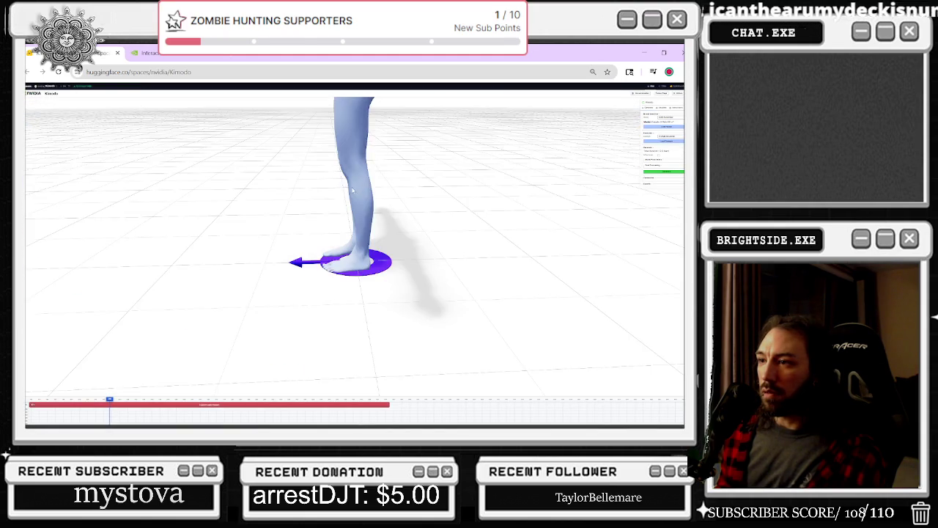
pyautogui.moveTo(357, 229); pyautogui.dragTo(425, 229)
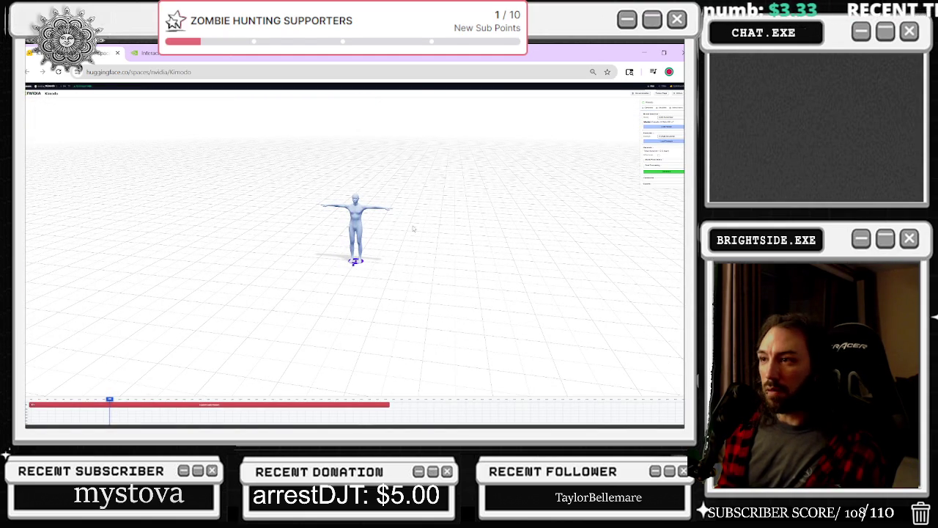
pyautogui.scroll(10, 529, 172)
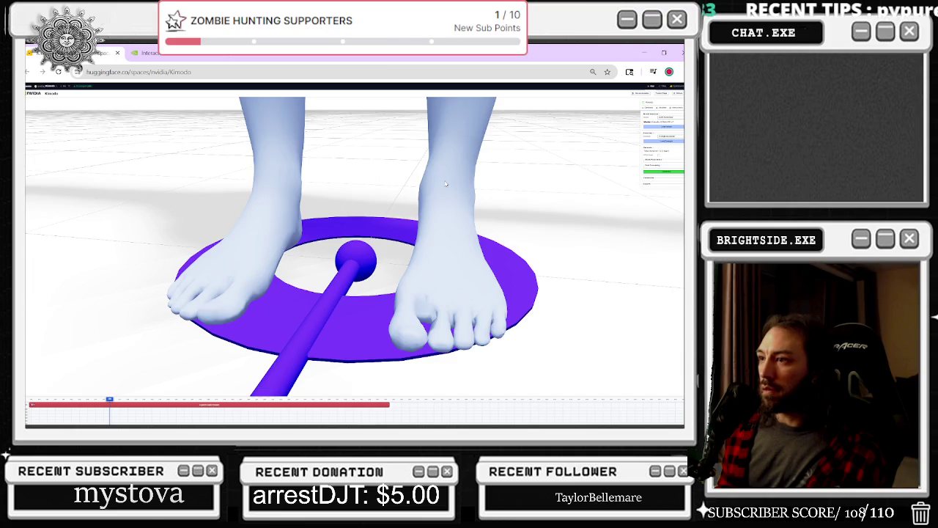
pyautogui.scroll(-5, 586, 146)
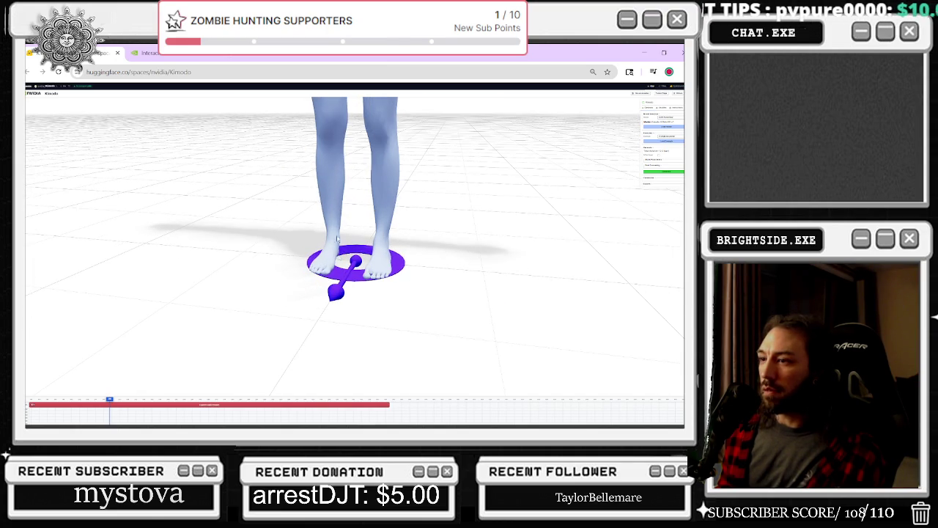
pyautogui.moveTo(340, 239); pyautogui.dragTo(358, 261)
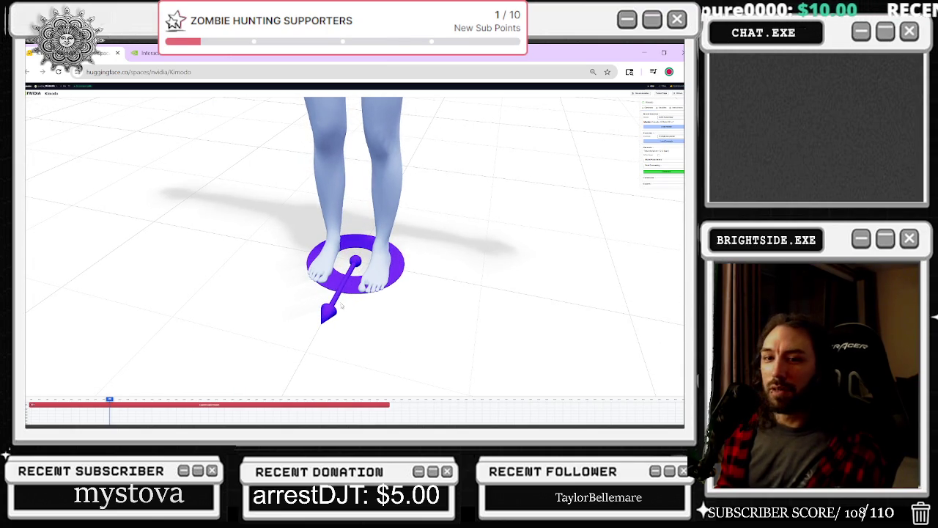
pyautogui.scroll(-5, 348, 307)
pyautogui.scroll(10, 284, 183)
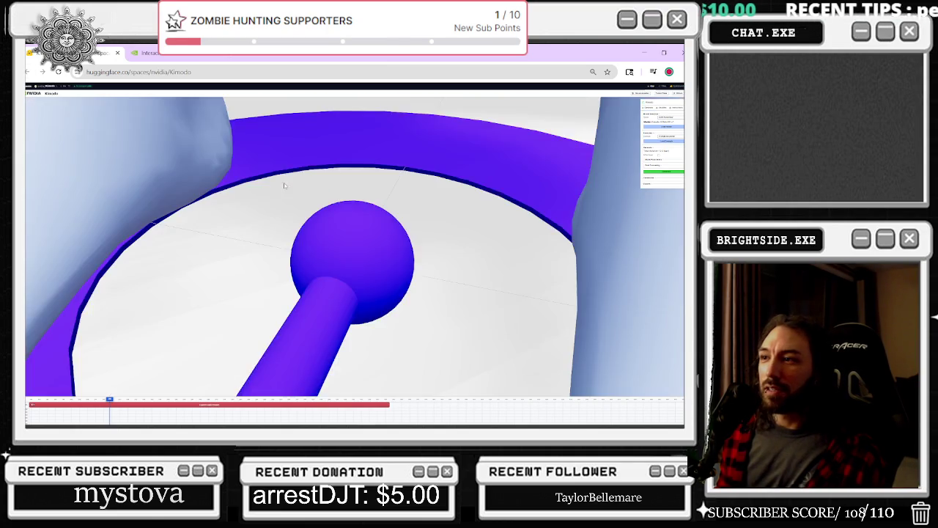
pyautogui.scroll(5, 284, 183)
pyautogui.scroll(-3, 418, 157)
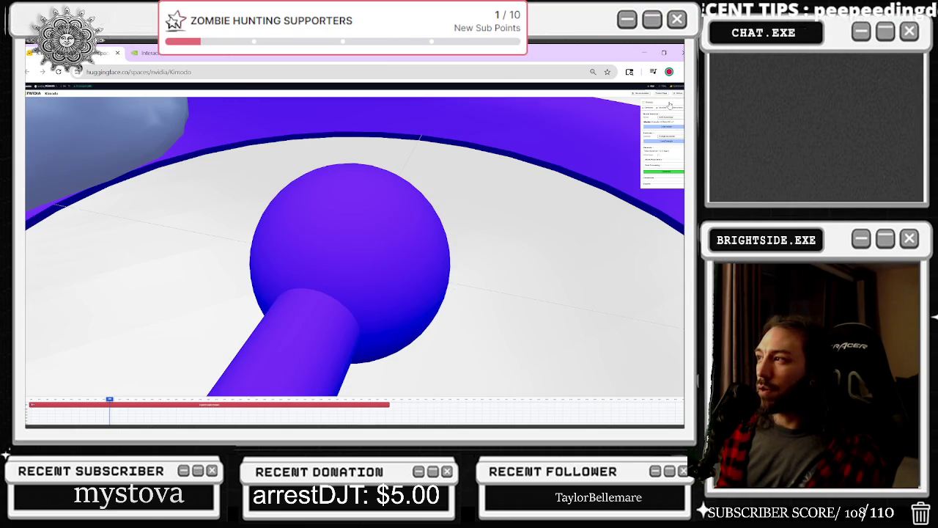
pyautogui.hotkey('ctrl', '+')
pyautogui.hotkey('ctrl', '+')
pyautogui.hotkey('ctrl', '+')
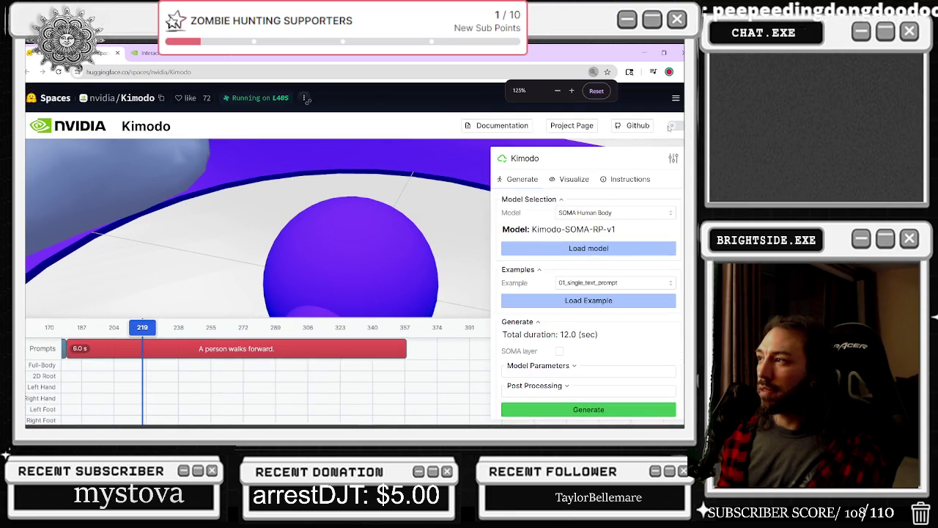
# - Show the Kimodo demo's usage instructions and read through them
pyautogui.click(625, 182)
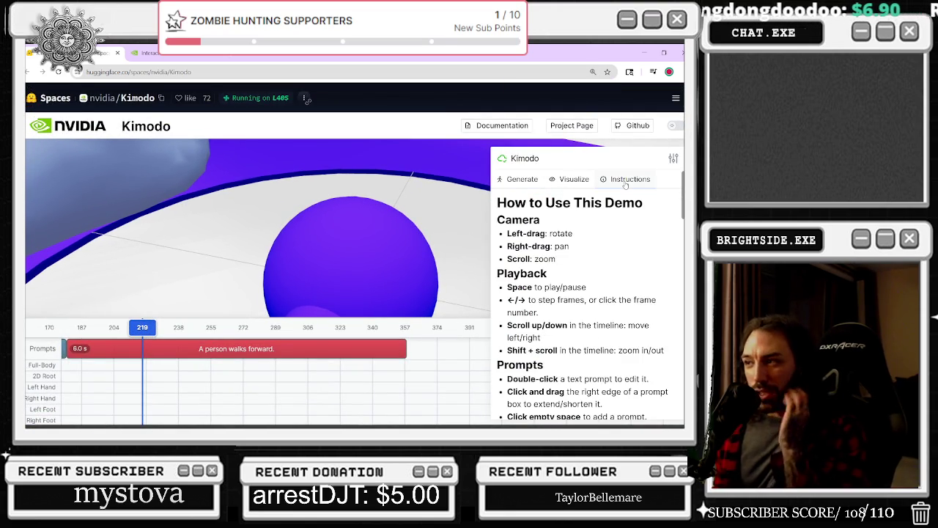
pyautogui.scroll(-5, 264, 218)
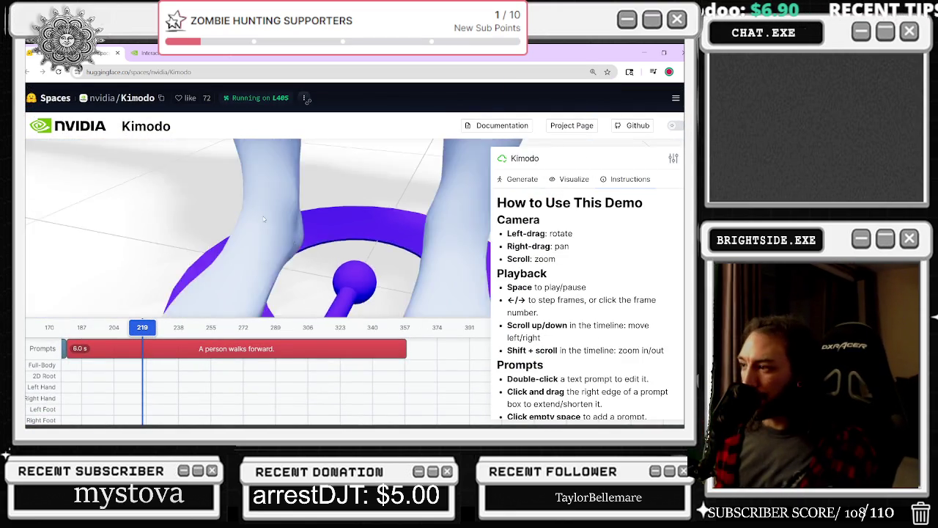
pyautogui.scroll(-6, 263, 217)
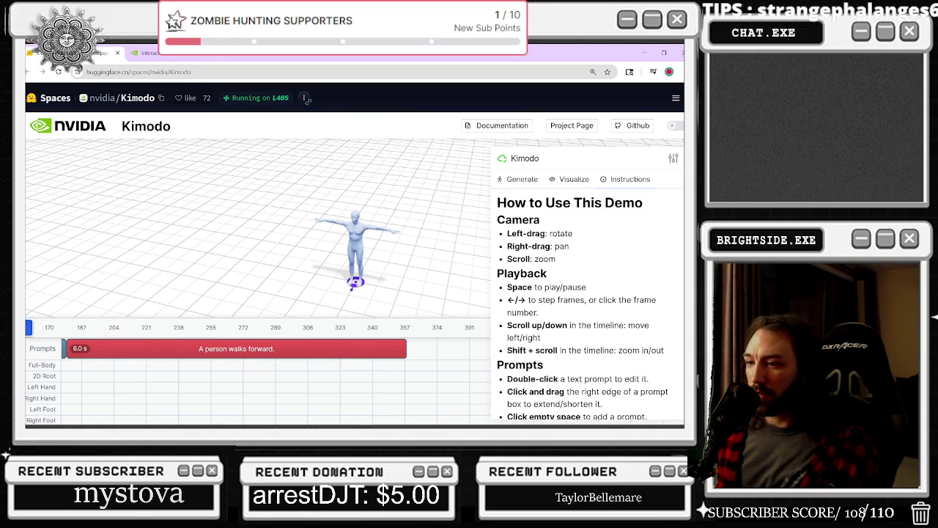
pyautogui.keyDown('shift'); pyautogui.scroll(-2, 222, 347); pyautogui.keyUp('shift')
pyautogui.keyDown('shift'); pyautogui.scroll(-1, 224, 356); pyautogui.keyUp('shift')
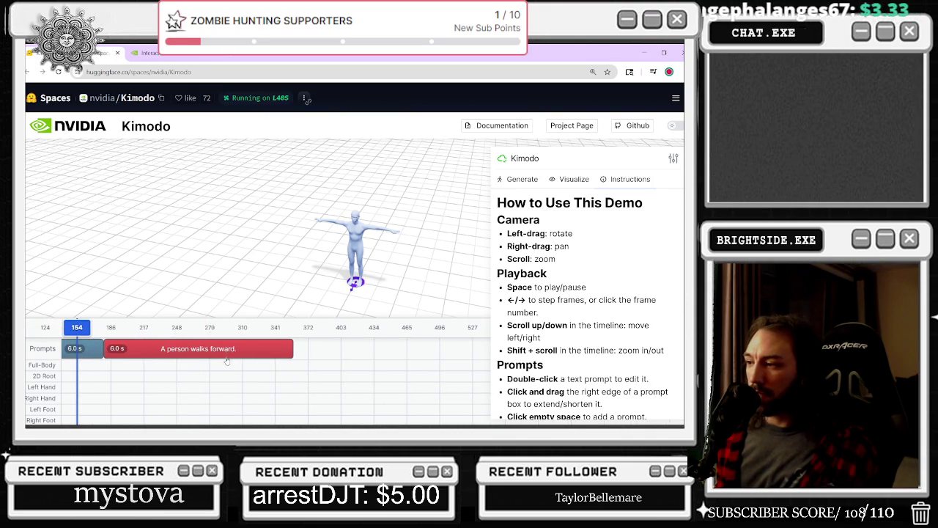
pyautogui.scroll(-1, 673, 360)
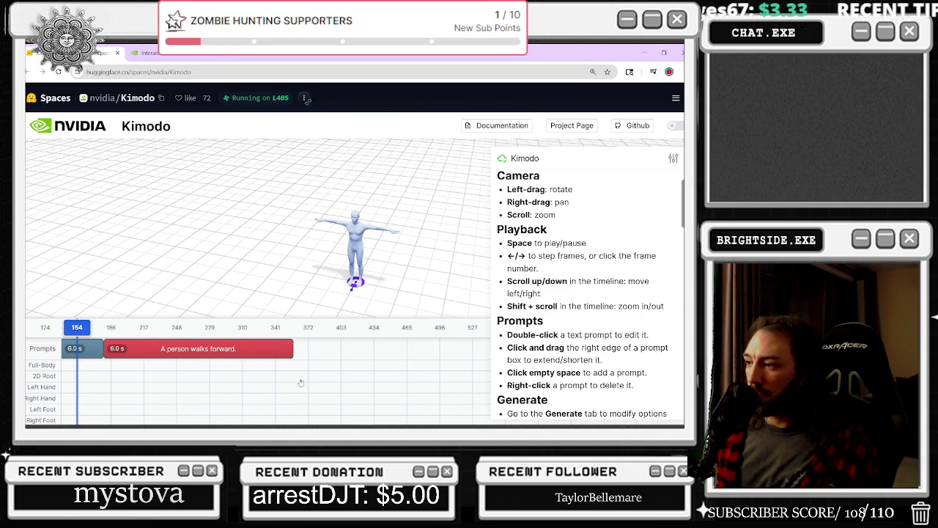
pyautogui.keyDown('shift'); pyautogui.scroll(5, 300, 382); pyautogui.keyUp('shift')
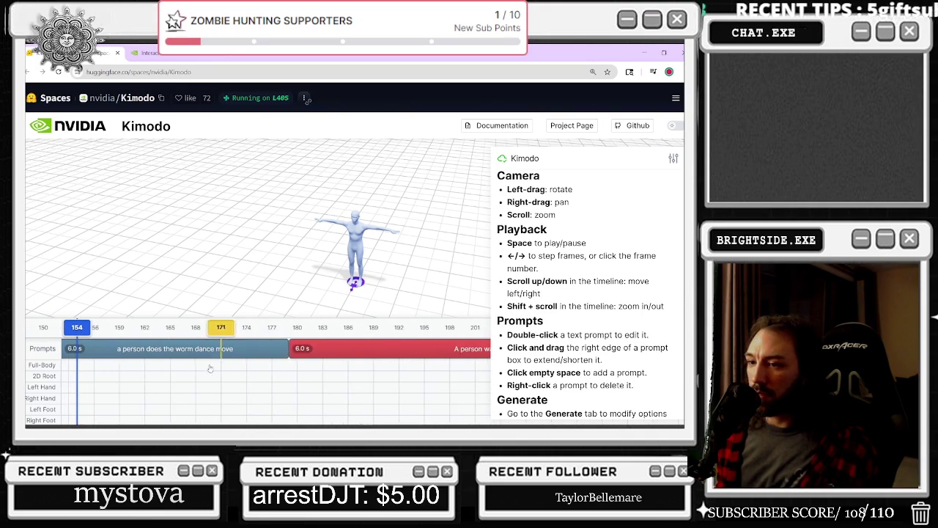
pyautogui.keyDown('shift'); pyautogui.scroll(2, 219, 364); pyautogui.keyUp('shift')
pyautogui.scroll(-3, 649, 332)
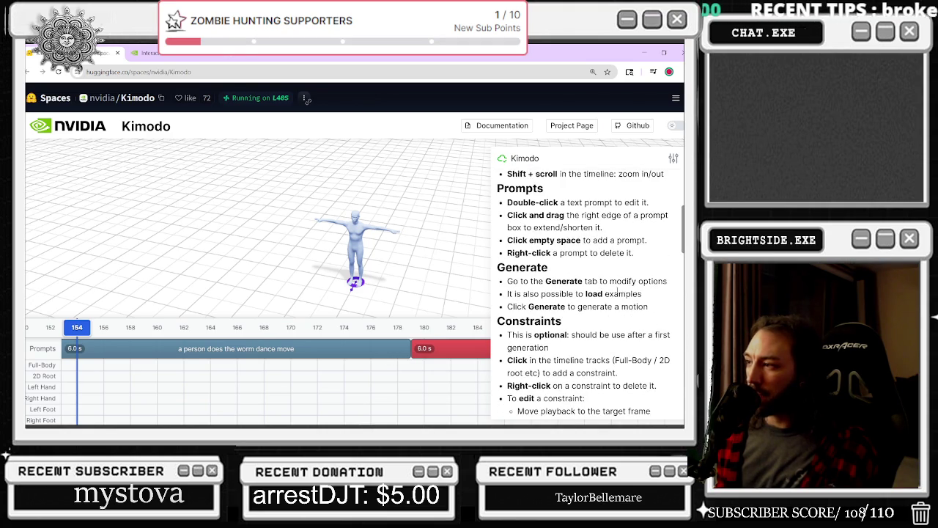
# - Delete the 'a person does the worm dance move' prompt from the timeline
pyautogui.rightClick(271, 346)
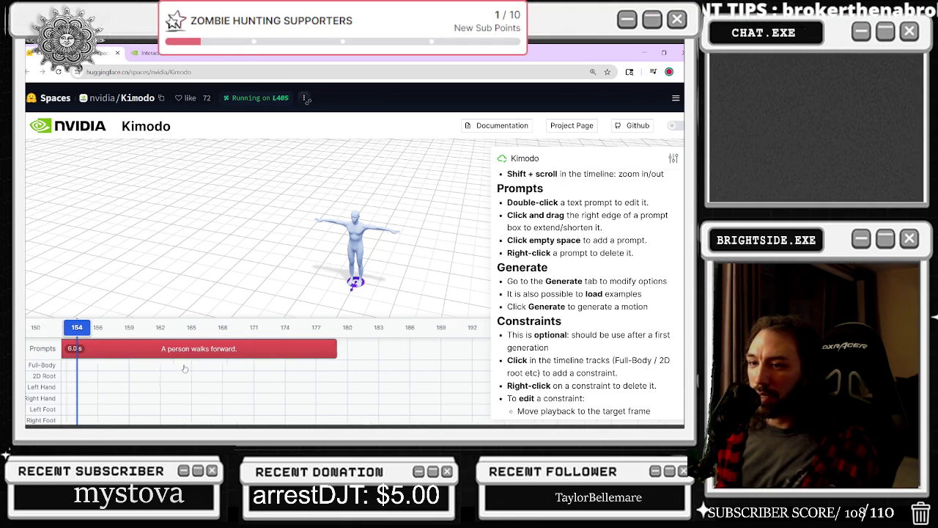
pyautogui.keyDown('shift'); pyautogui.scroll(1, 183, 369); pyautogui.keyUp('shift')
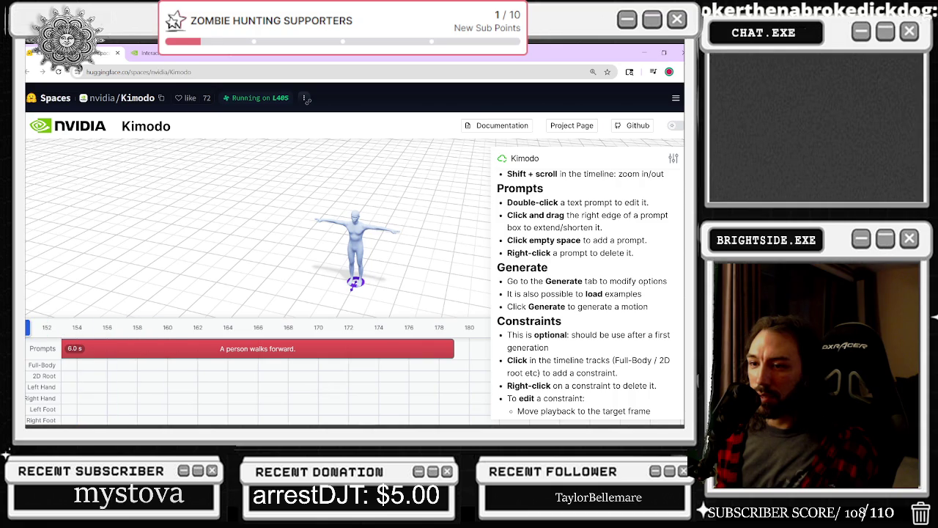
pyautogui.keyDown('shift'); pyautogui.scroll(-2, 170, 355); pyautogui.keyUp('shift')
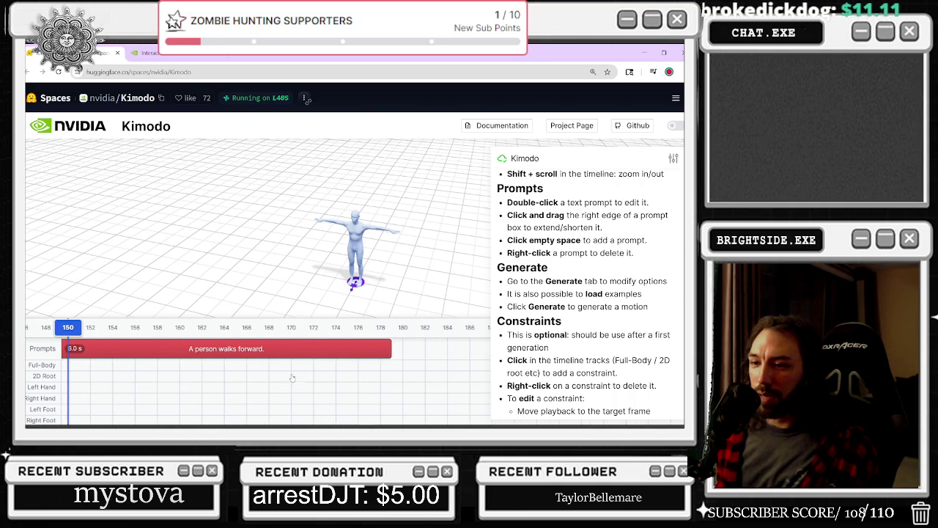
pyautogui.keyDown('shift'); pyautogui.scroll(-3, 194, 390); pyautogui.keyUp('shift')
pyautogui.keyDown('ctrl'); pyautogui.scroll(-1, 190, 386); pyautogui.keyUp('ctrl')
pyautogui.keyDown('ctrl'); pyautogui.scroll(-1, 190, 386); pyautogui.keyUp('ctrl')
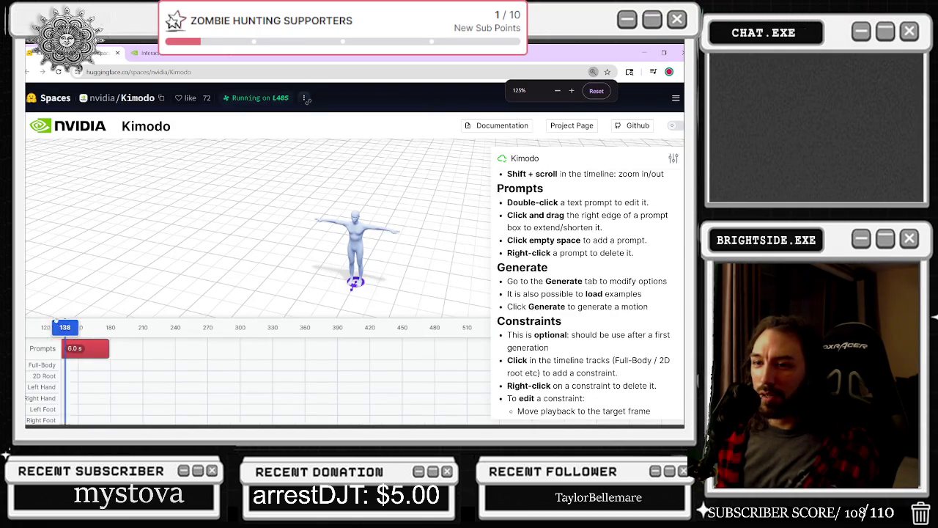
# - Move the playhead to frame 167 and add 2D root waypoints on the timeline
pyautogui.keyDown('shift'); pyautogui.scroll(5, 134, 365); pyautogui.keyUp('shift')
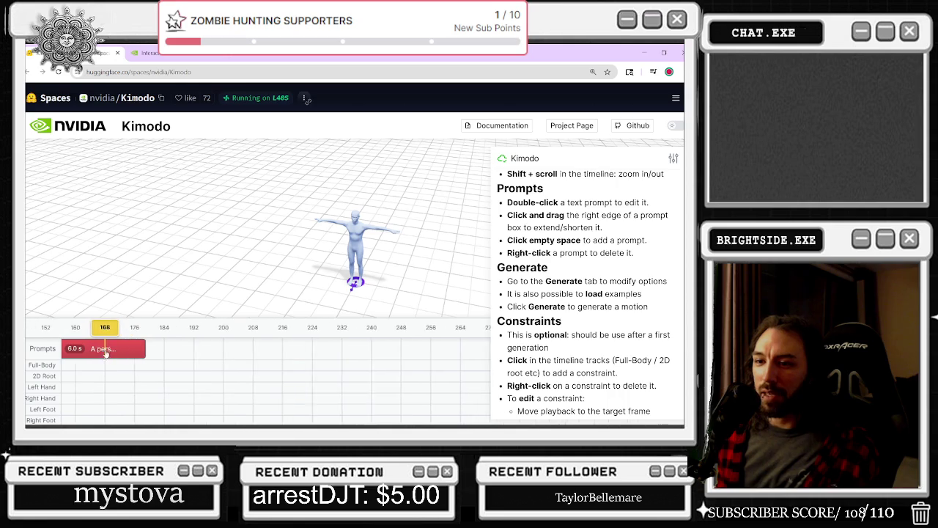
pyautogui.keyDown('shift'); pyautogui.scroll(1, 134, 363); pyautogui.keyUp('shift')
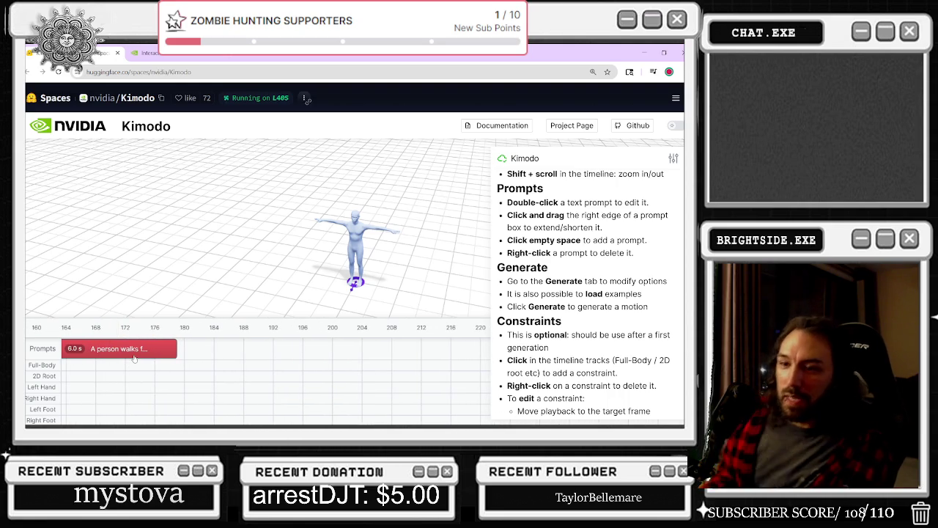
pyautogui.click(88, 363)
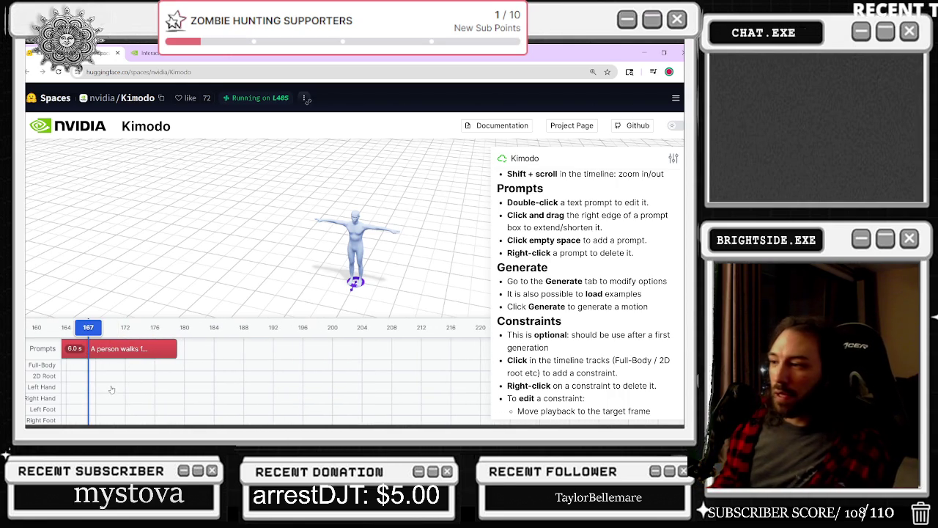
pyautogui.keyDown('shift'); pyautogui.scroll(5, 129, 383); pyautogui.keyUp('shift')
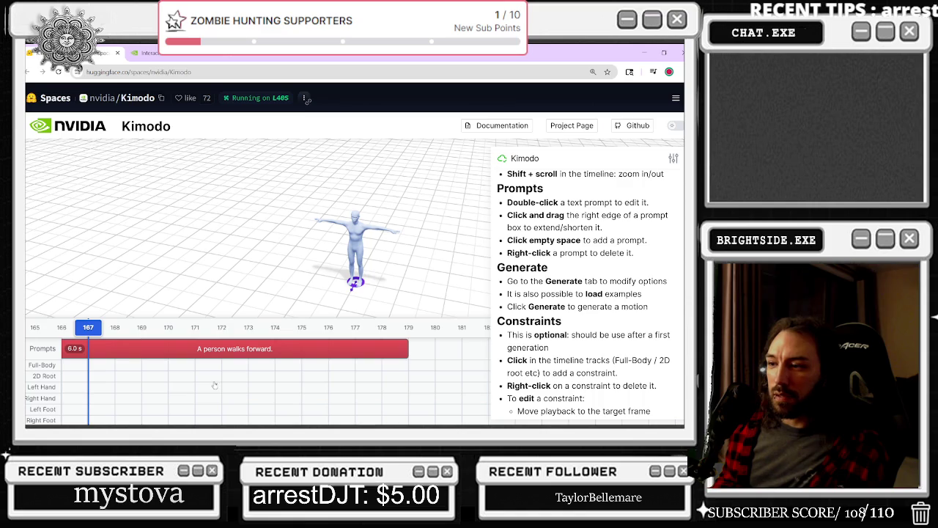
pyautogui.click(329, 376)
pyautogui.click(355, 376)
pyautogui.click(35, 327)
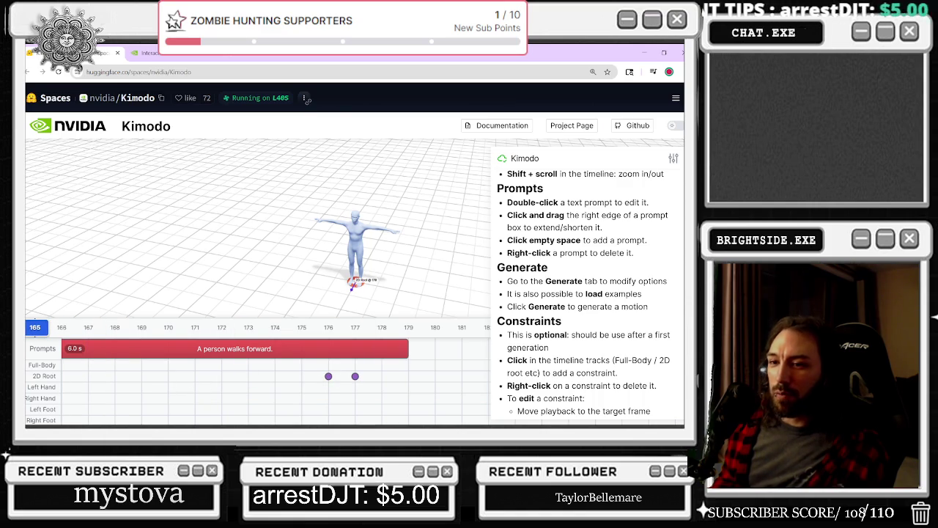
# - Zoom the page out, place more 2D root waypoints, and remove the accidental extra prompt segments
pyautogui.hotkey('ctrl', '-')
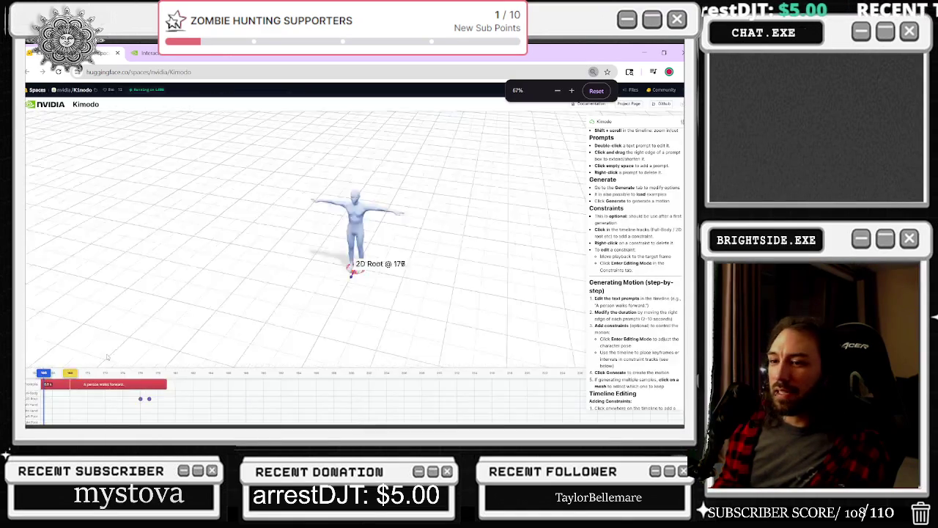
pyautogui.hotkey('ctrl', '-')
pyautogui.hotkey('ctrl', '-')
pyautogui.hotkey('ctrl', '-')
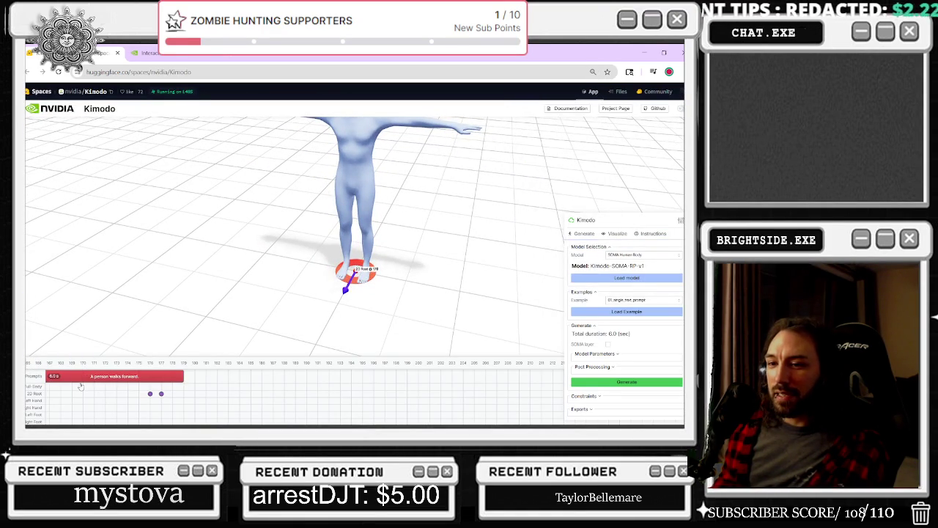
pyautogui.click(352, 376)
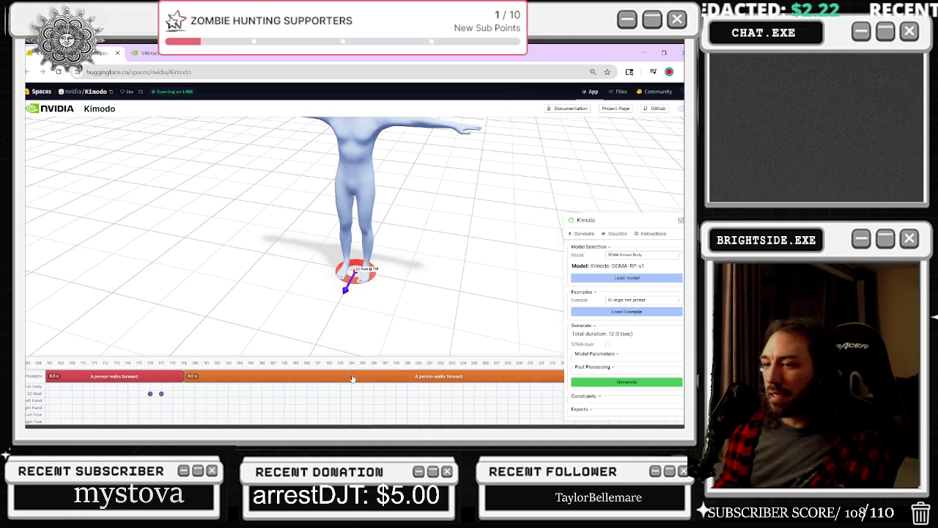
pyautogui.press('Delete')
pyautogui.click(93, 394)
pyautogui.click(227, 377)
pyautogui.press('Delete')
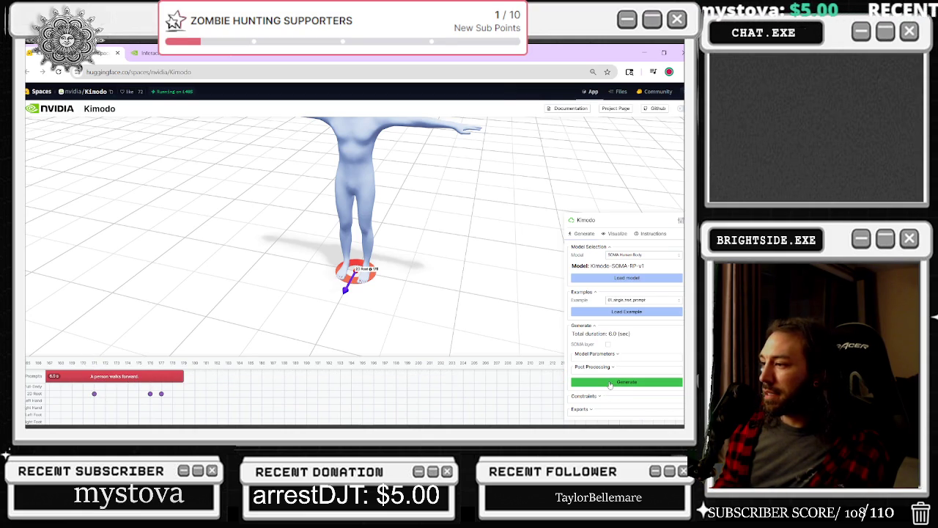
# - Start editing the walking-forward prompt's text
pyautogui.scroll(3, 181, 392)
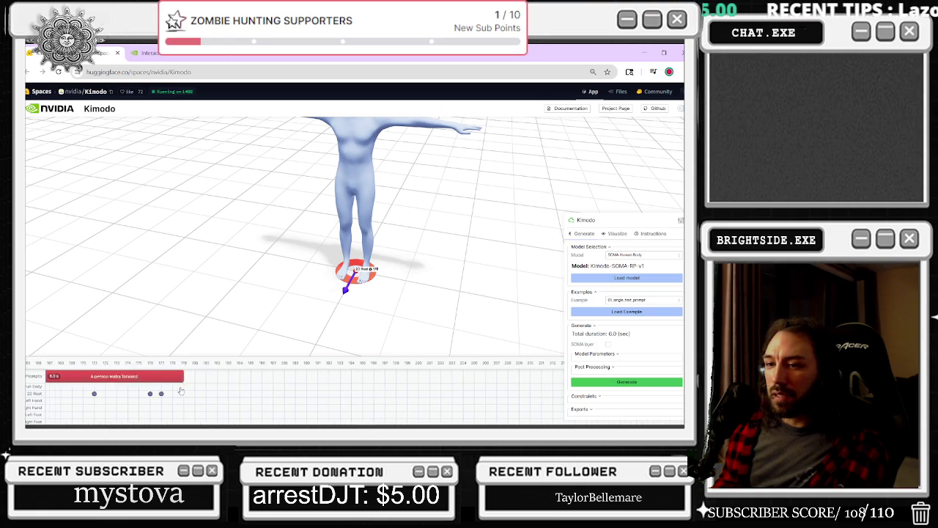
pyautogui.scroll(10, 181, 392)
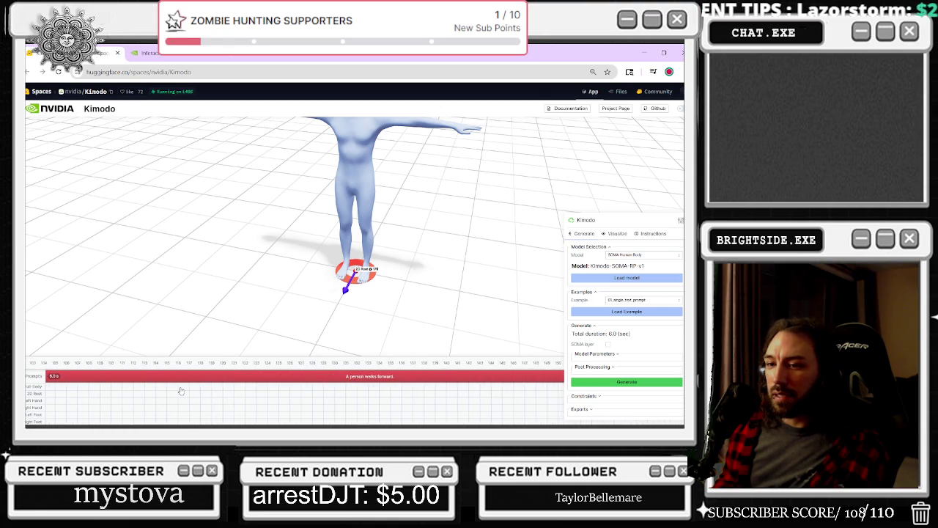
pyautogui.scroll(5, 181, 391)
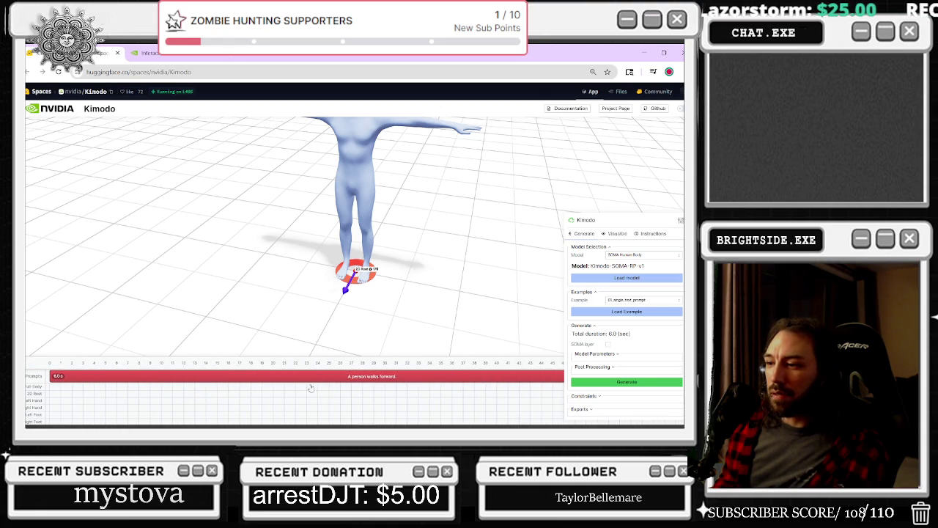
pyautogui.click(368, 381)
pyautogui.write('A PERSON DOES THE WORM')
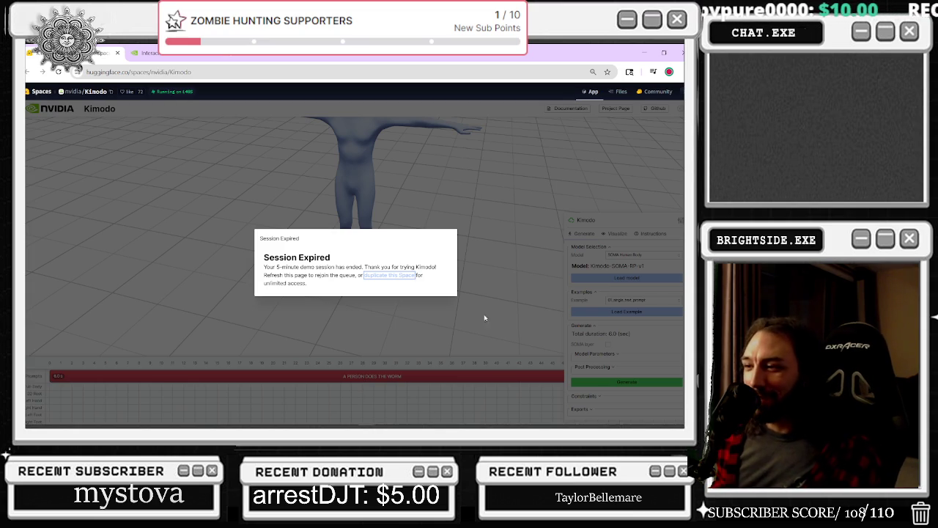
# - Look over the Kimodo documentation page, close it, then close the browser
pyautogui.click(151, 53)
pyautogui.scroll(-5, 376, 146)
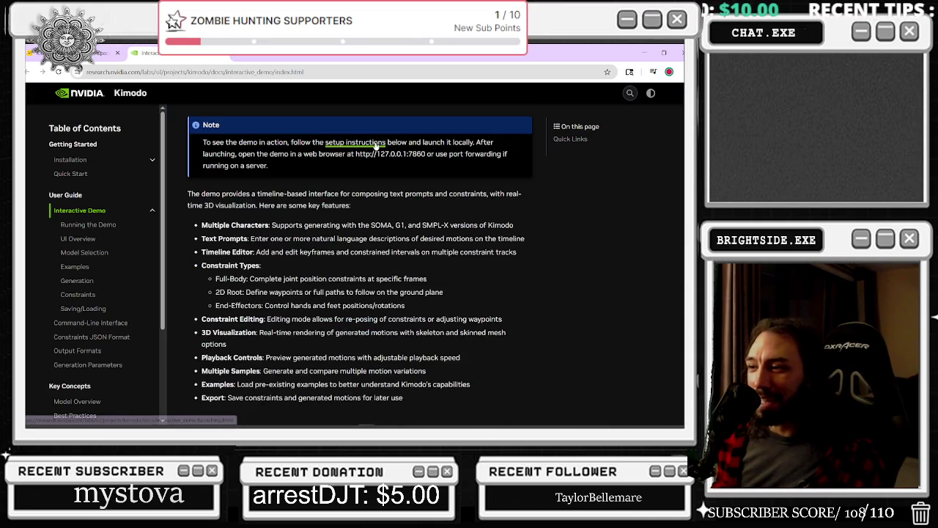
pyautogui.click(224, 58)
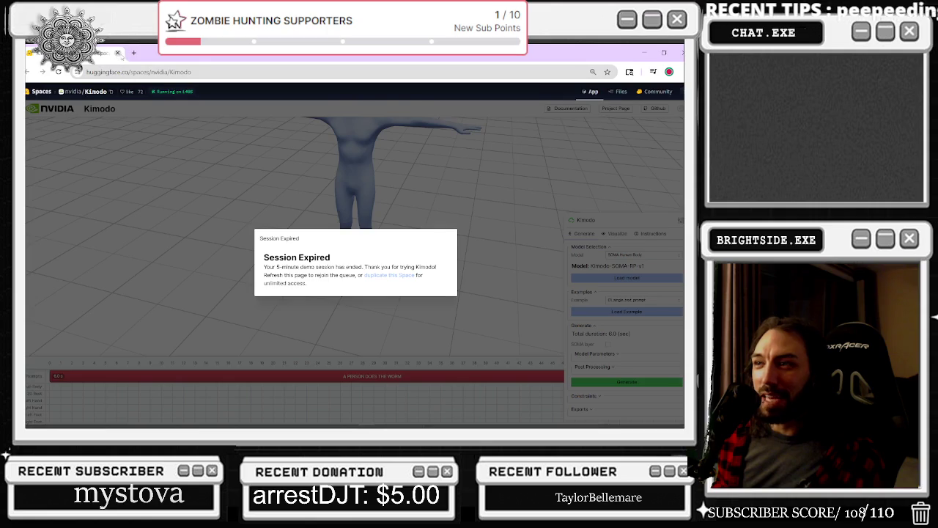
pyautogui.click(118, 54)
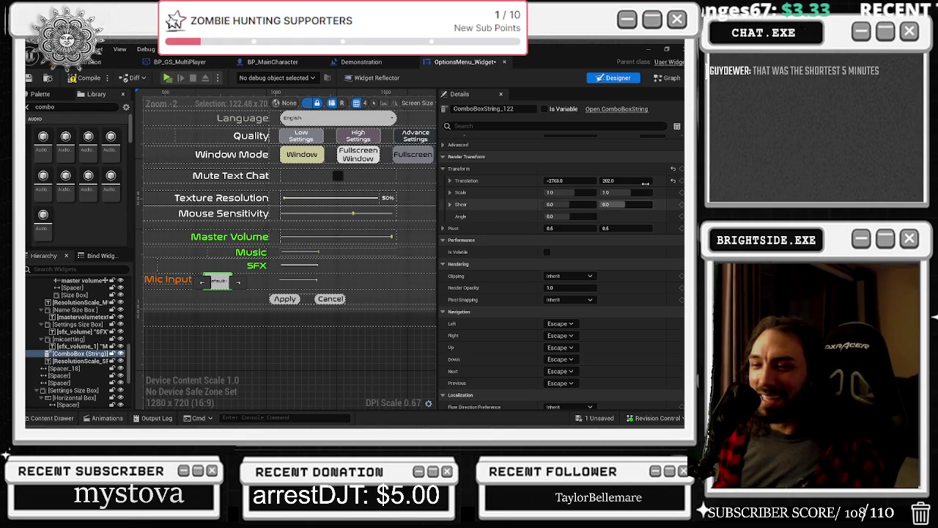
# - Select the mic row's Input label and try a horizontal offset of 1, then undo it
pyautogui.scroll(1, 287, 252)
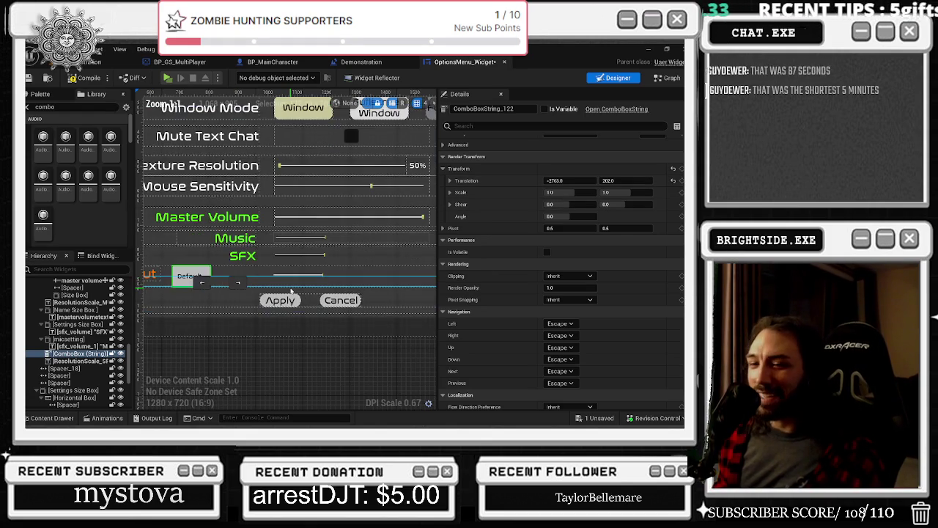
pyautogui.scroll(1, 401, 259)
pyautogui.scroll(-1, 396, 261)
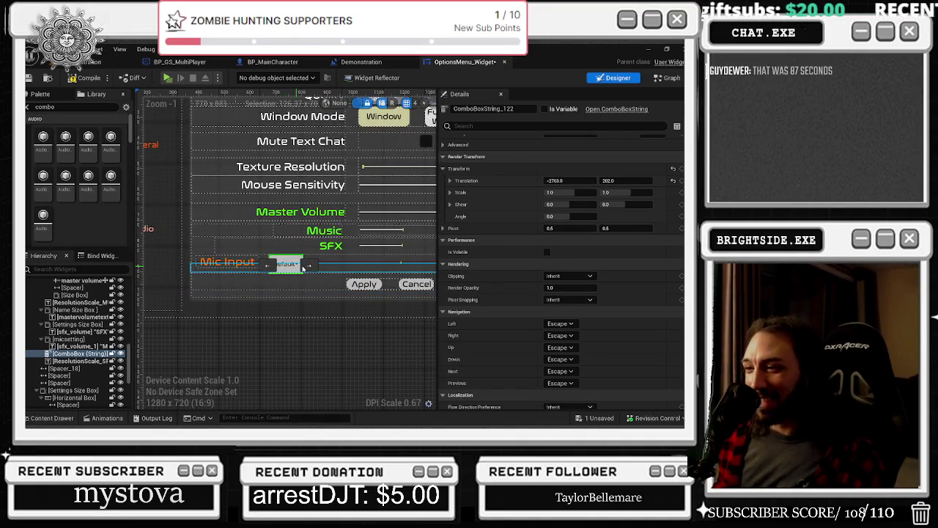
pyautogui.moveTo(377, 257); pyautogui.dragTo(306, 265)
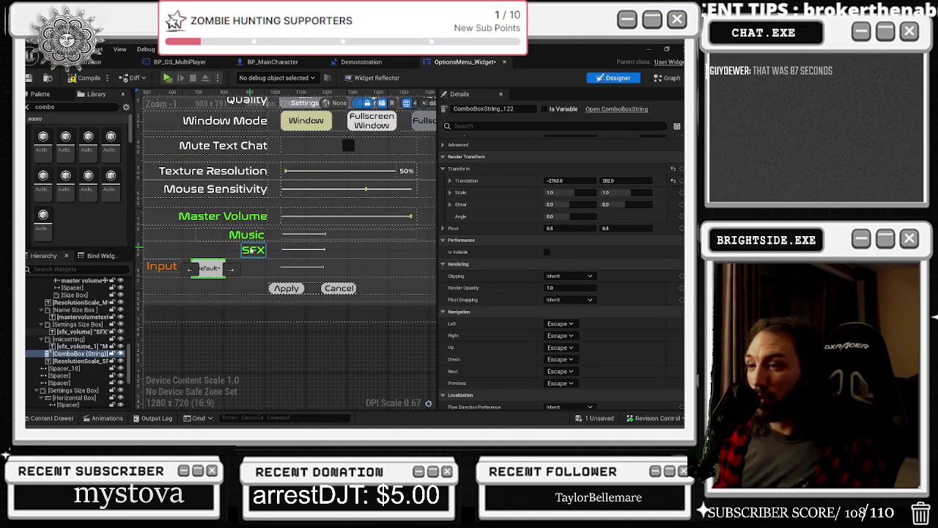
pyautogui.click(172, 269)
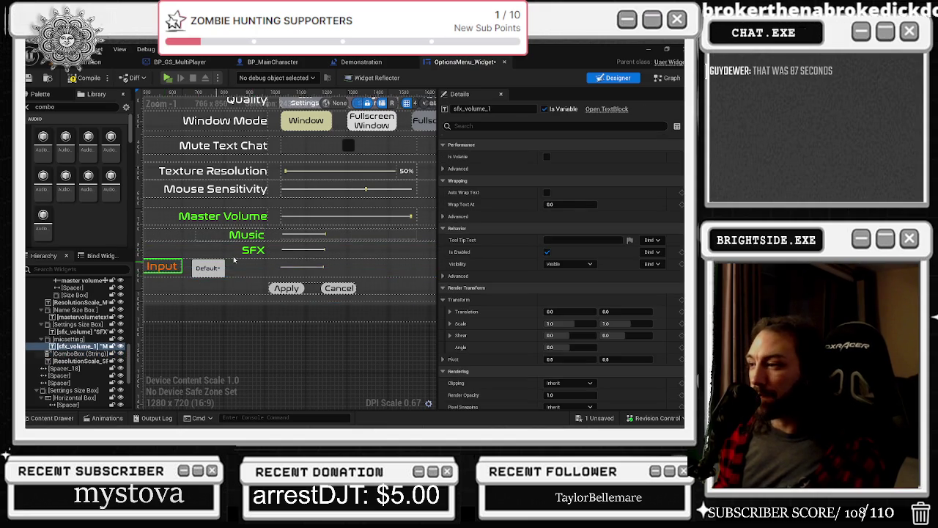
pyautogui.scroll(-1, 212, 269)
pyautogui.scroll(1, 214, 270)
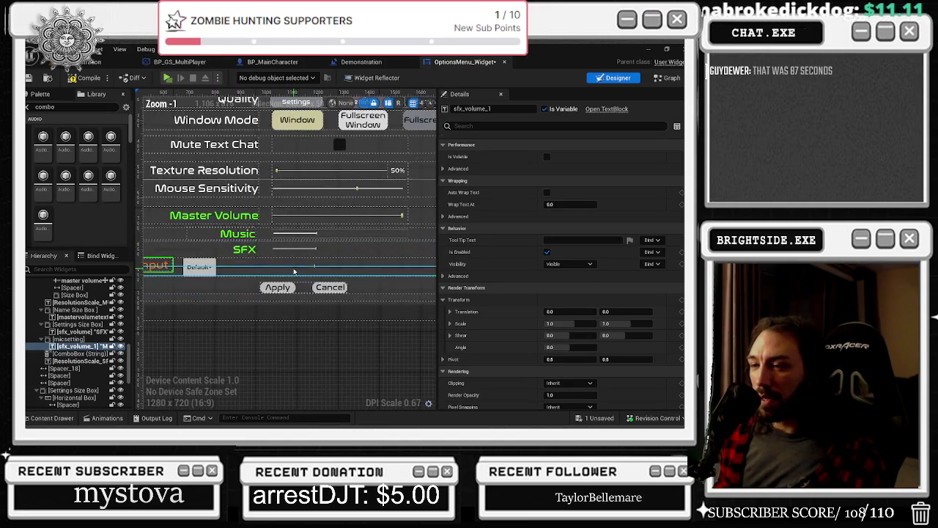
pyautogui.scroll(-1, 328, 284)
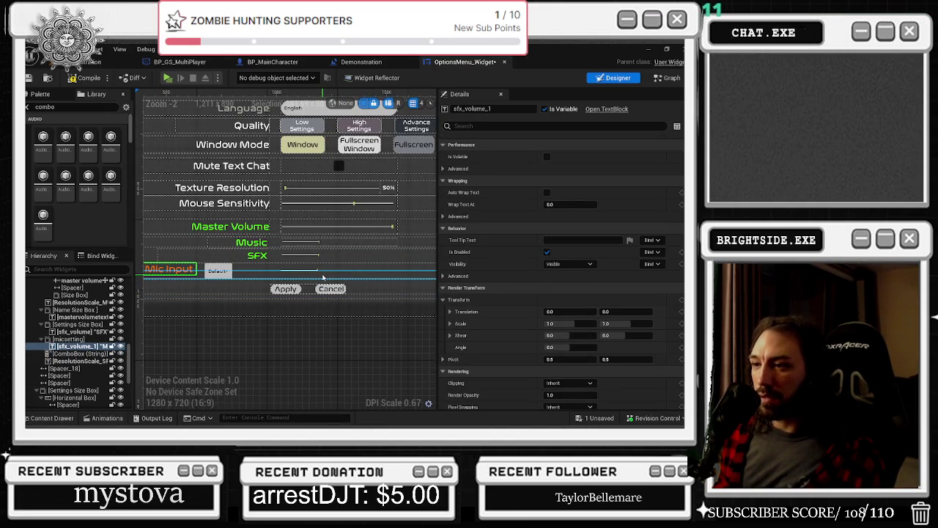
pyautogui.scroll(-1, 344, 275)
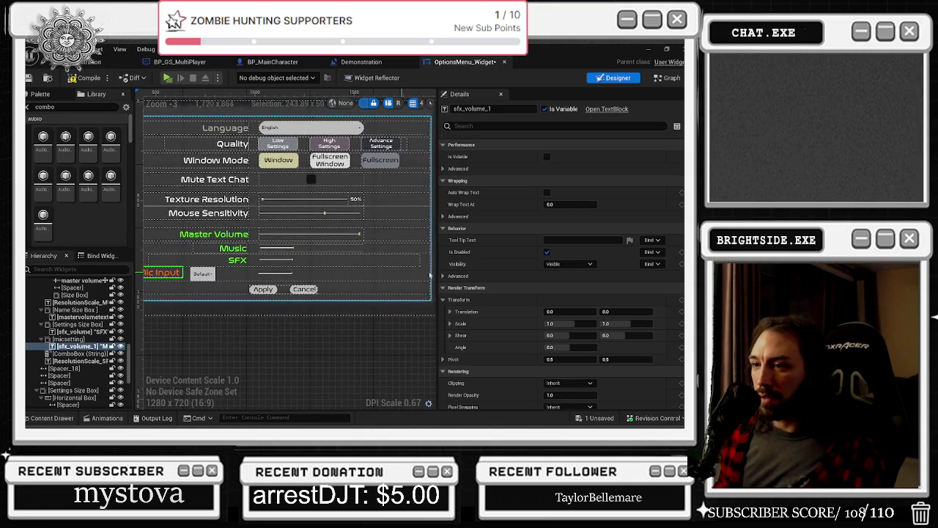
pyautogui.click(564, 311)
pyautogui.write('1')
pyautogui.press('Return')
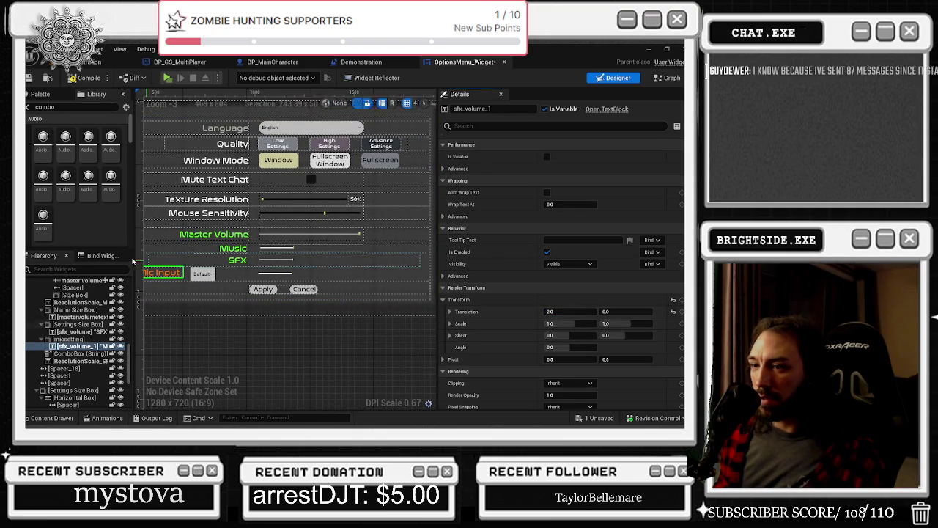
pyautogui.hotkey('ctrl', 'z')
# - Set Translation X to -1006 on the micsetting row and -1730 on ComboBoxString_122
pyautogui.click(68, 339)
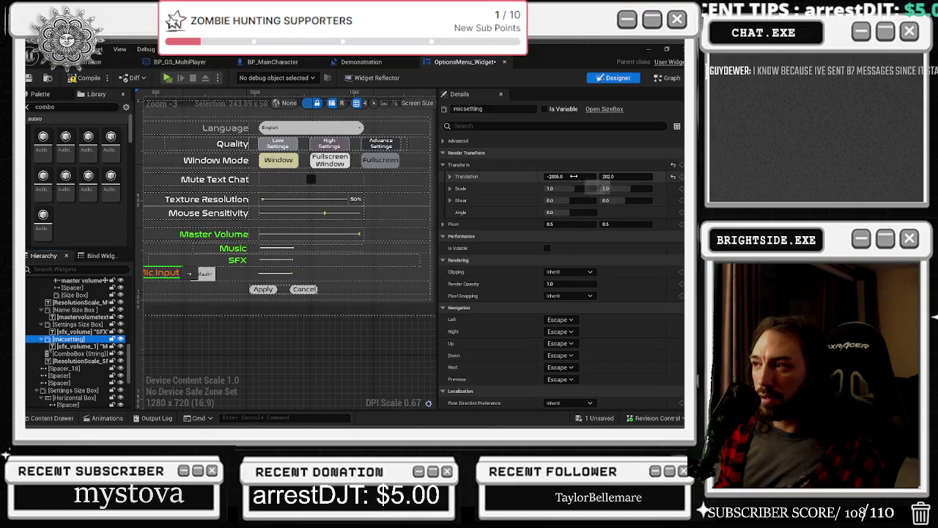
pyautogui.moveTo(570, 176); pyautogui.dragTo(596, 176)
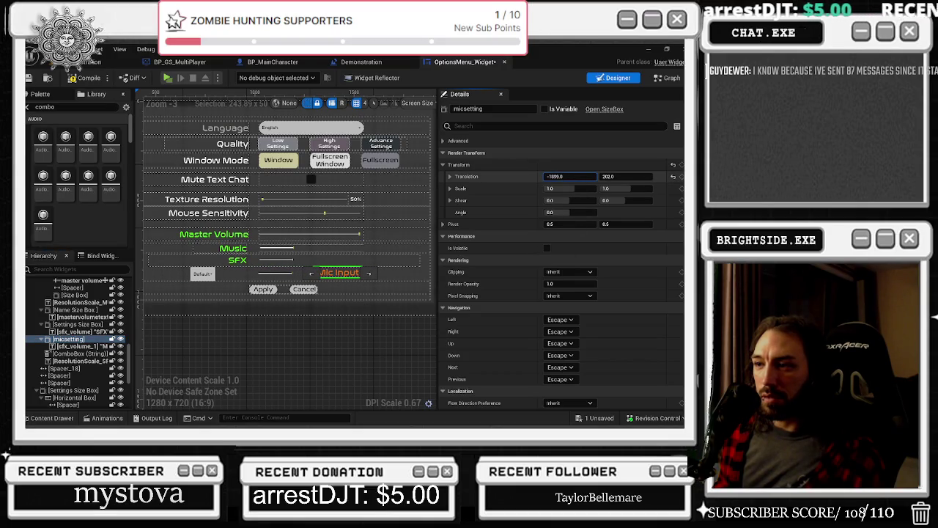
pyautogui.click(201, 274)
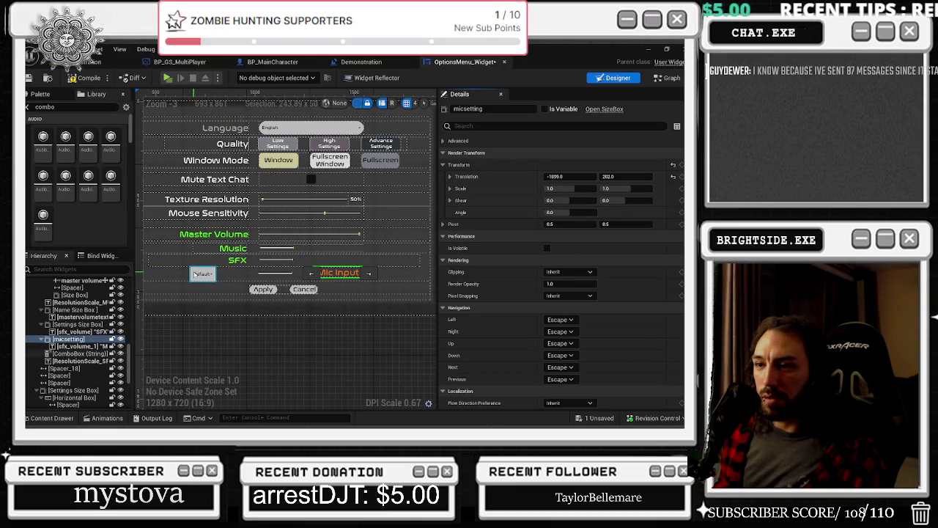
pyautogui.scroll(-10, 619, 271)
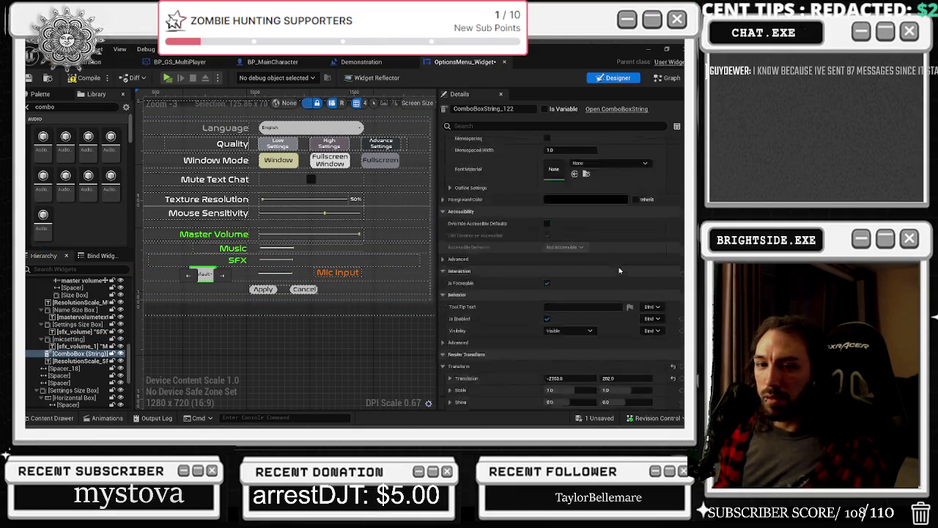
pyautogui.scroll(3, 619, 271)
pyautogui.moveTo(570, 254); pyautogui.dragTo(601, 254)
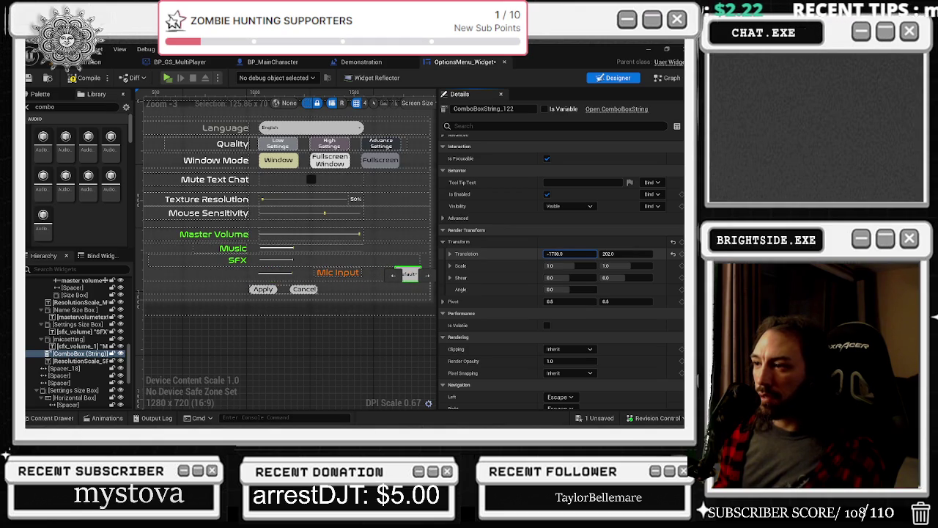
pyautogui.press('Return')
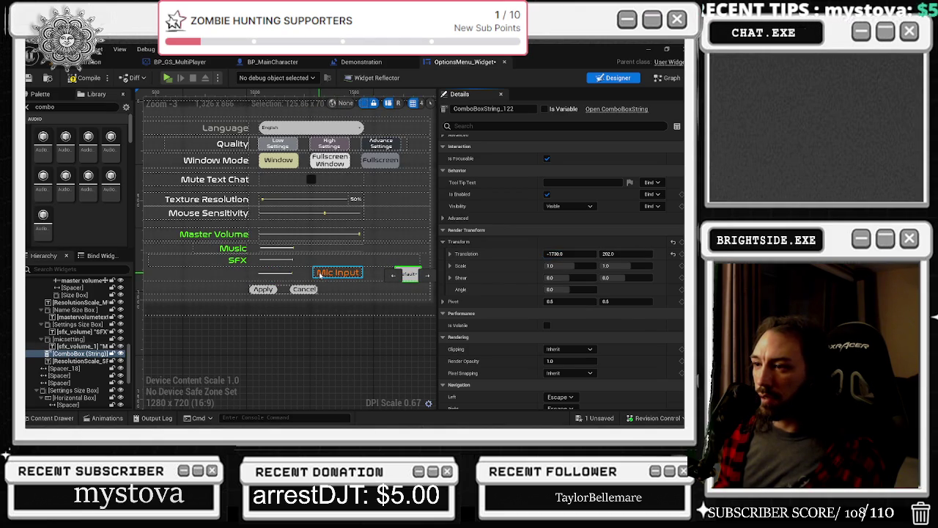
pyautogui.click(320, 274)
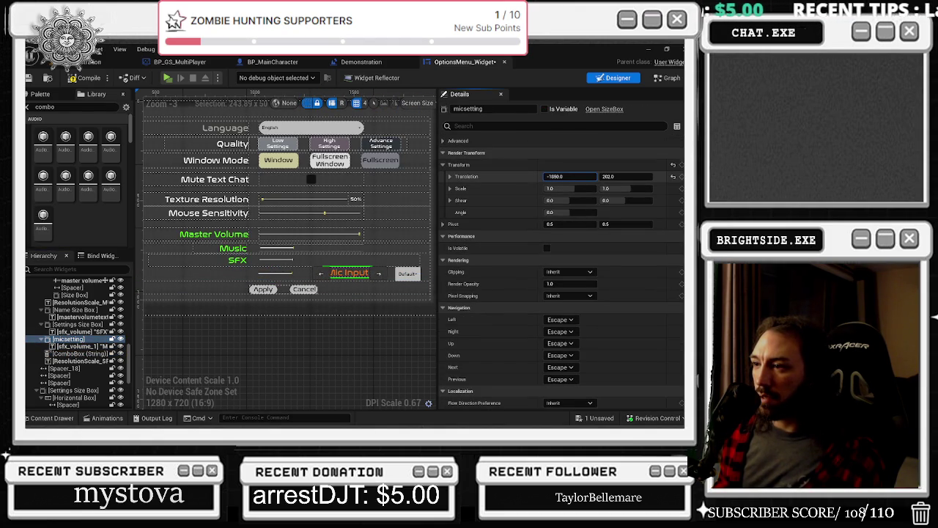
pyautogui.moveTo(570, 176); pyautogui.dragTo(557, 176)
pyautogui.click(399, 277)
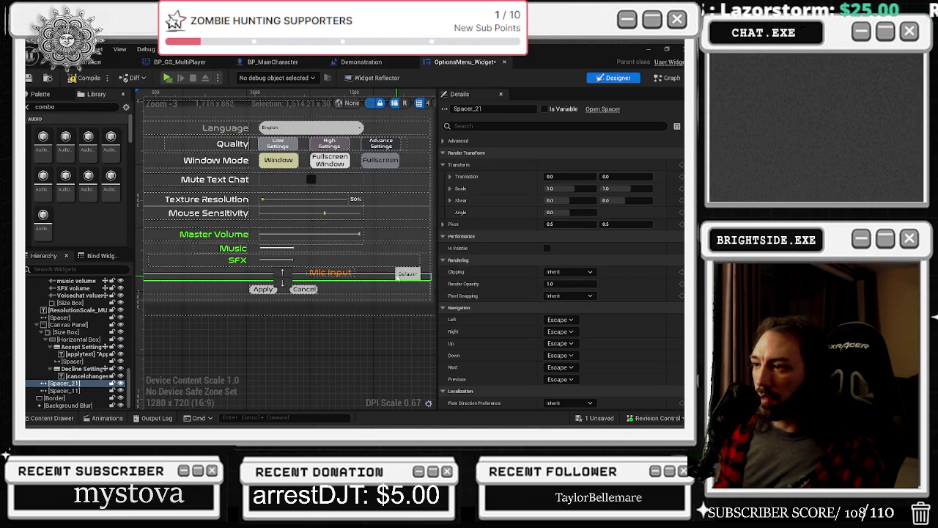
# - Drag ComboBoxString_122's Render Transform Translation X to -1894
pyautogui.click(408, 274)
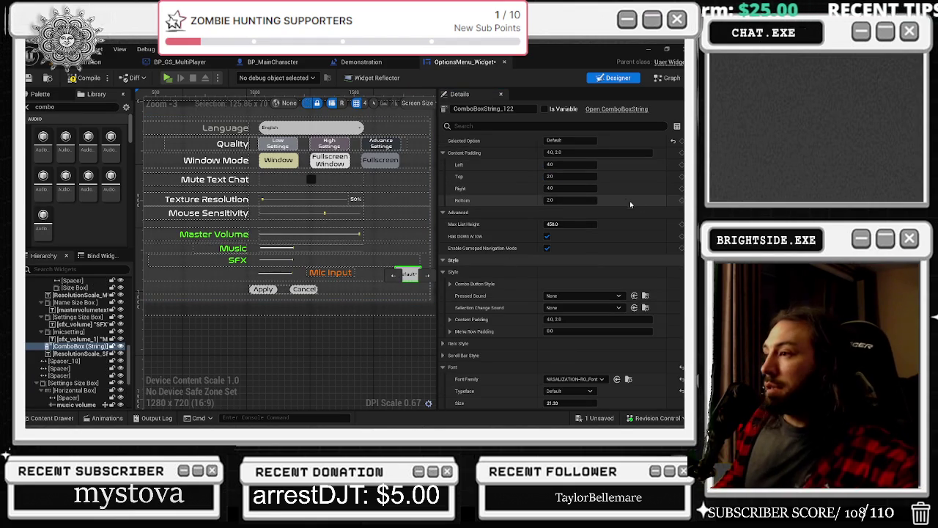
pyautogui.scroll(5, 587, 292)
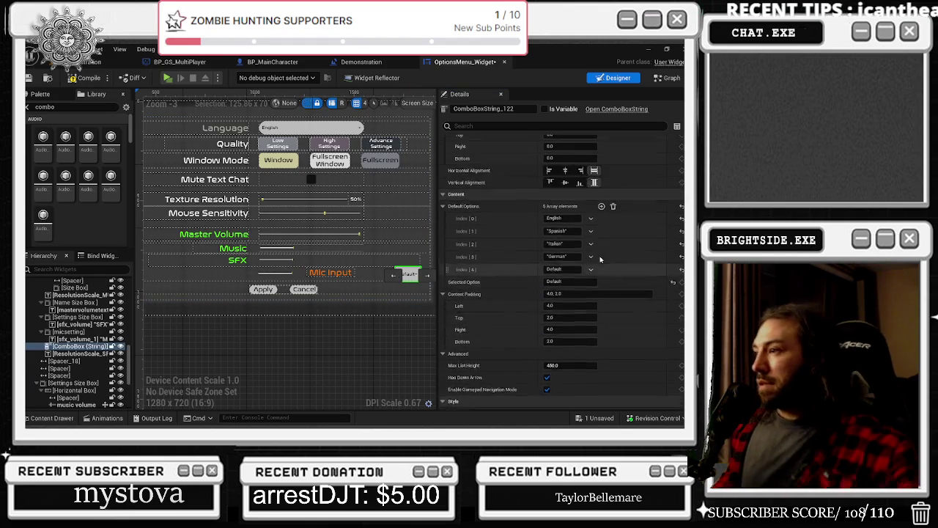
pyautogui.scroll(-10, 608, 257)
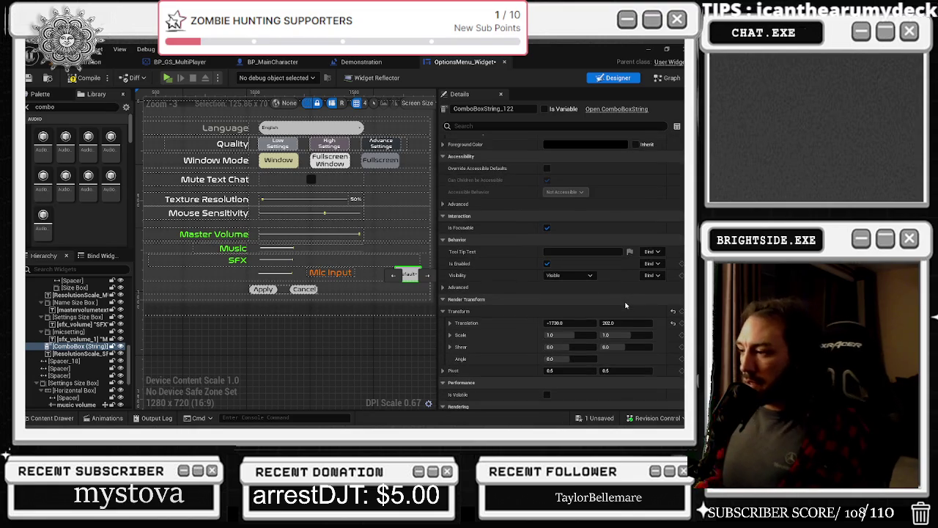
pyautogui.moveTo(579, 323); pyautogui.dragTo(513, 324)
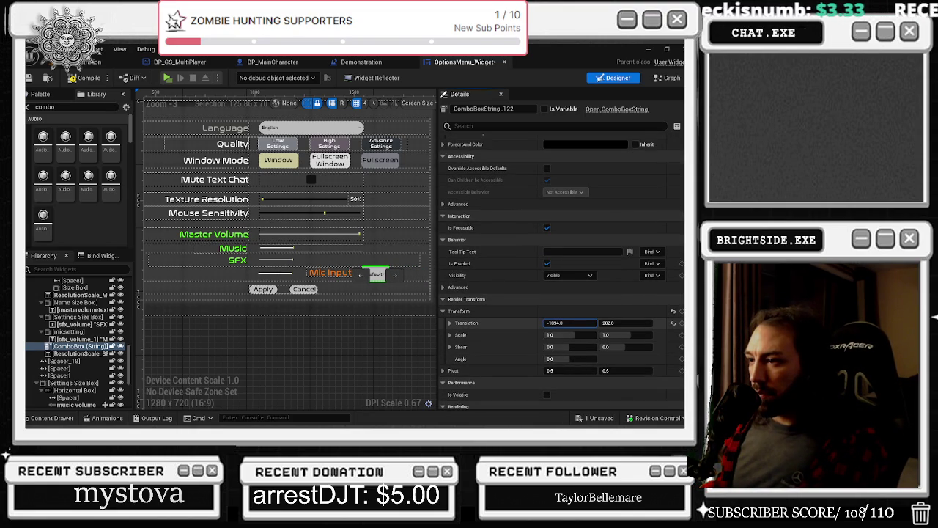
pyautogui.moveTo(577, 322); pyautogui.dragTo(577, 322)
# - Select the Mic Input text label, then cancel the accidental paste dialog
pyautogui.scroll(1, 564, 286)
pyautogui.scroll(2, 370, 281)
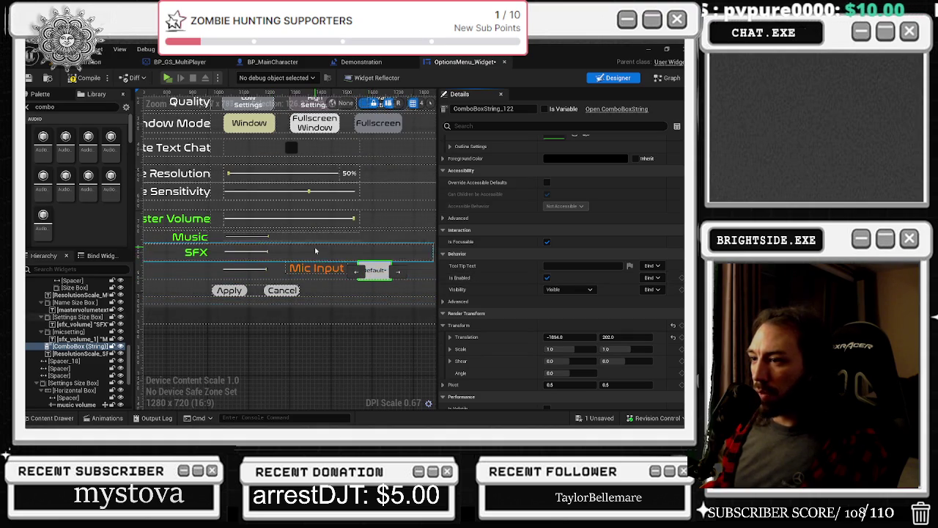
pyautogui.moveTo(296, 270); pyautogui.dragTo(349, 273)
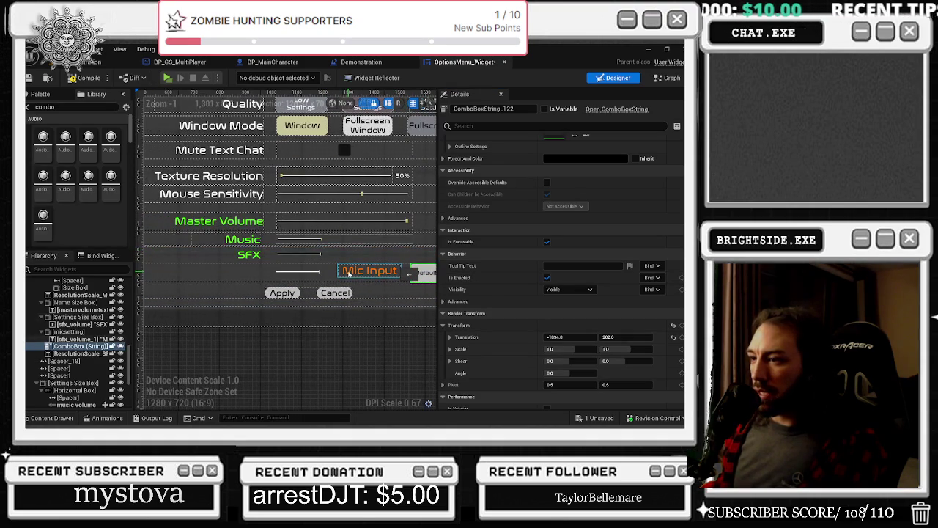
pyautogui.click(365, 271)
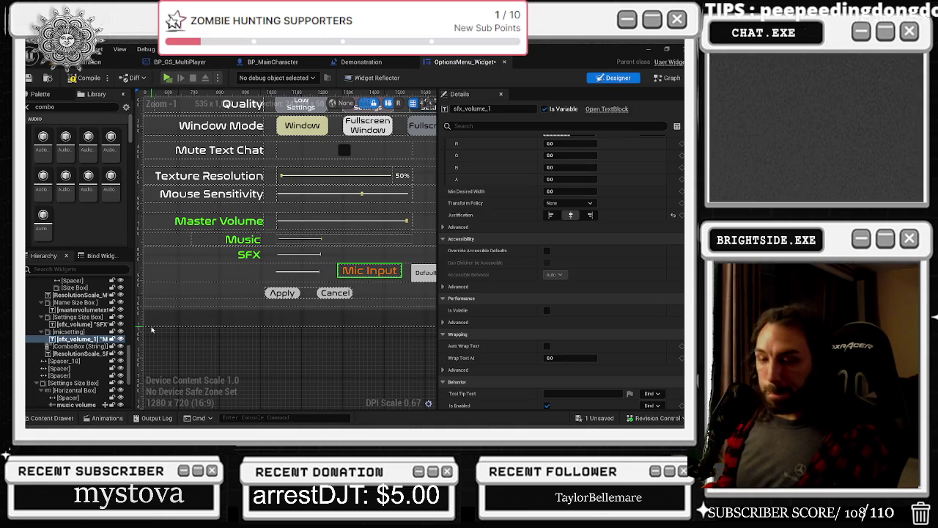
pyautogui.hotkey('ctrl', 'v')
pyautogui.click(470, 206)
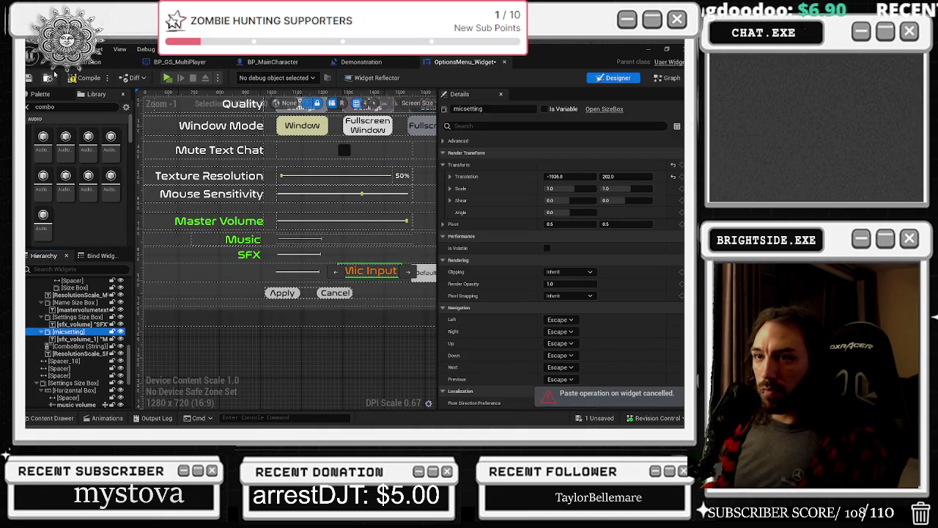
# - Search the Palette for 'TEX', drag a Text widget into micsetting, and select it
pyautogui.doubleClick(46, 107)
pyautogui.write('TE')
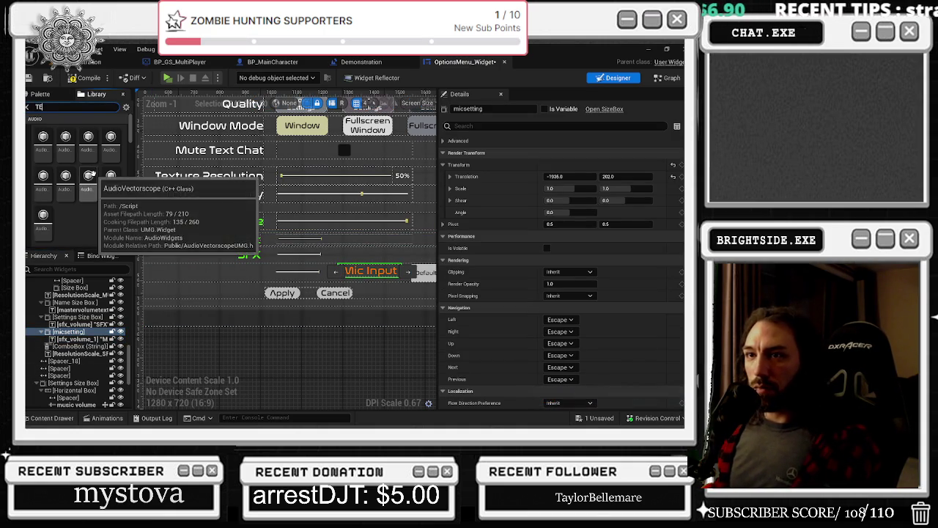
pyautogui.write('X')
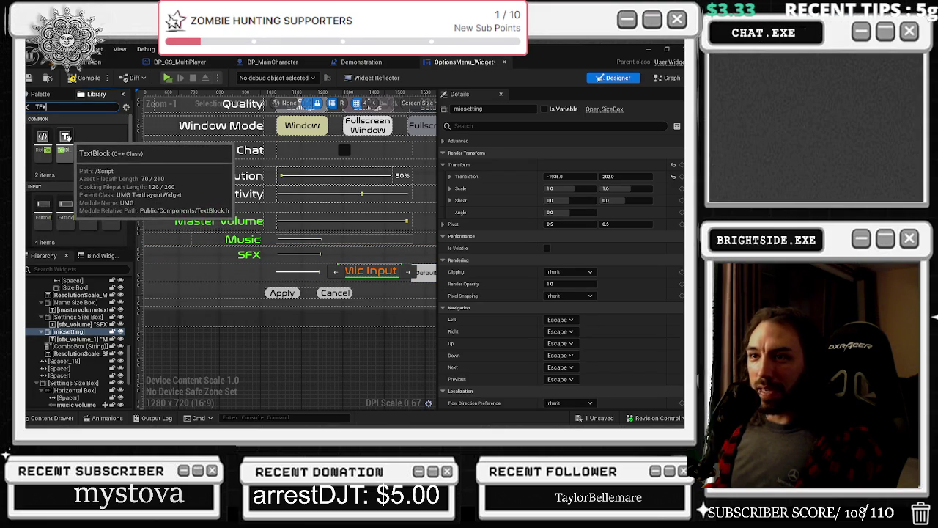
pyautogui.moveTo(66, 149)
pyautogui.mouseDown()
pyautogui.moveTo(80, 347)
pyautogui.moveTo(64, 330)
pyautogui.moveTo(73, 340)
pyautogui.mouseUp()
pyautogui.moveTo(64, 143)
pyautogui.mouseDown()
pyautogui.moveTo(73, 201)
pyautogui.moveTo(66, 327)
pyautogui.moveTo(77, 341)
pyautogui.moveTo(70, 337)
pyautogui.mouseUp()
pyautogui.scroll(-2, 267, 237)
pyautogui.scroll(-2, 268, 237)
pyautogui.scroll(1, 267, 236)
pyautogui.scroll(-2, 268, 236)
pyautogui.scroll(4, 267, 237)
pyautogui.click(77, 346)
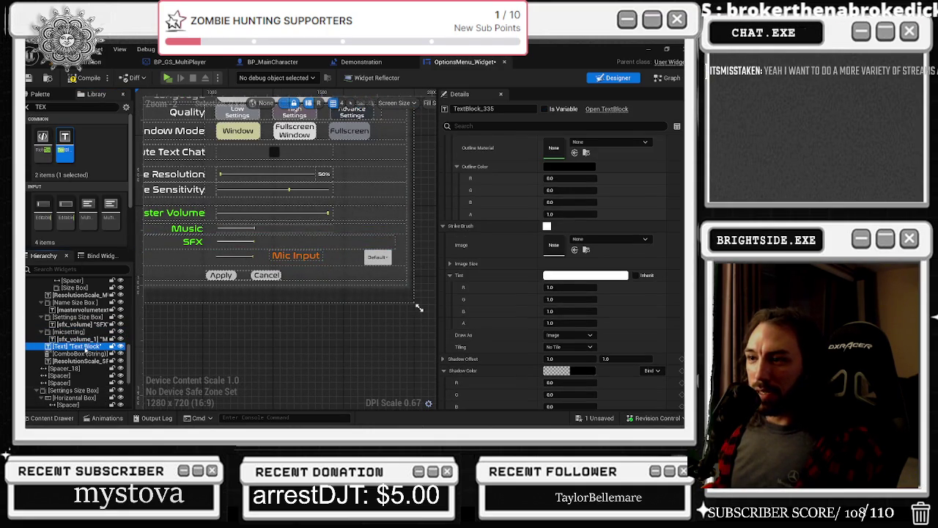
# - Set the text block's content to 'voice volume' and move it up in the Hierarchy
pyautogui.click(575, 168)
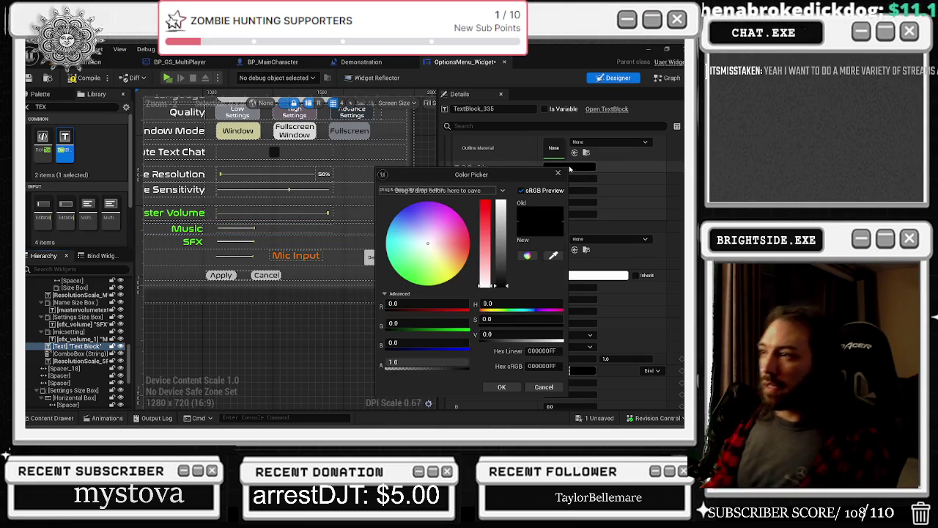
pyautogui.click(560, 172)
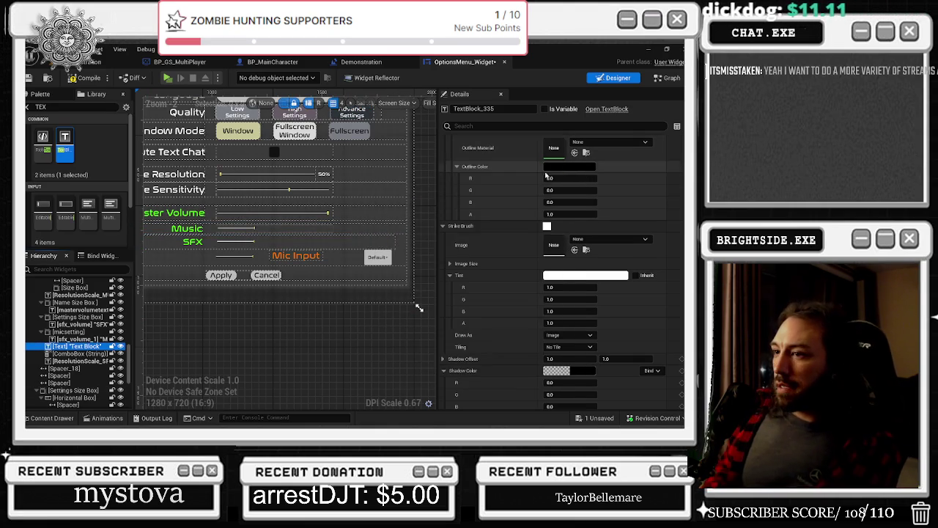
pyautogui.scroll(10, 619, 193)
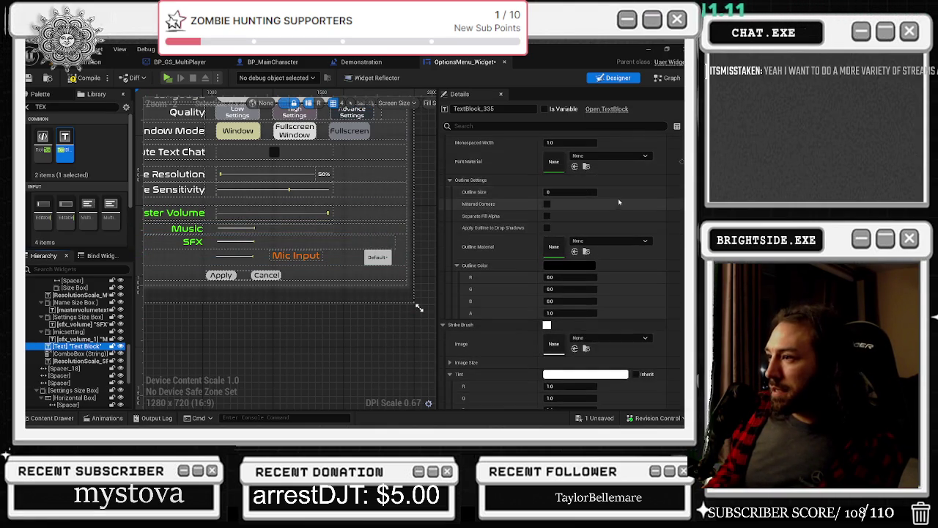
pyautogui.scroll(3, 579, 183)
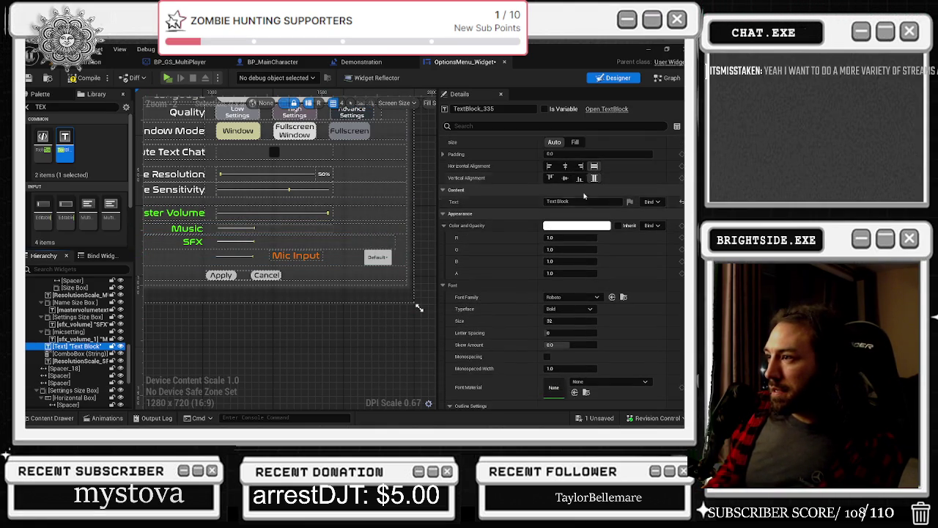
pyautogui.click(559, 201)
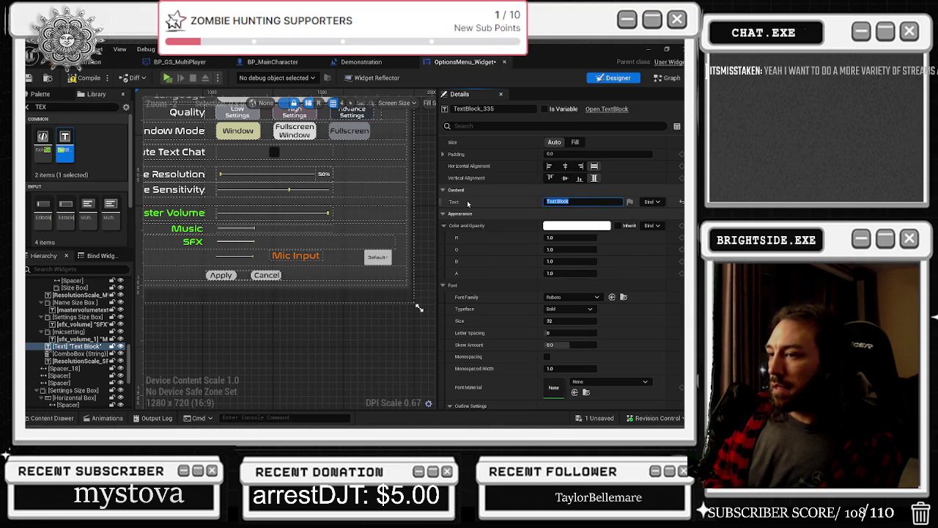
pyautogui.write('voice volume')
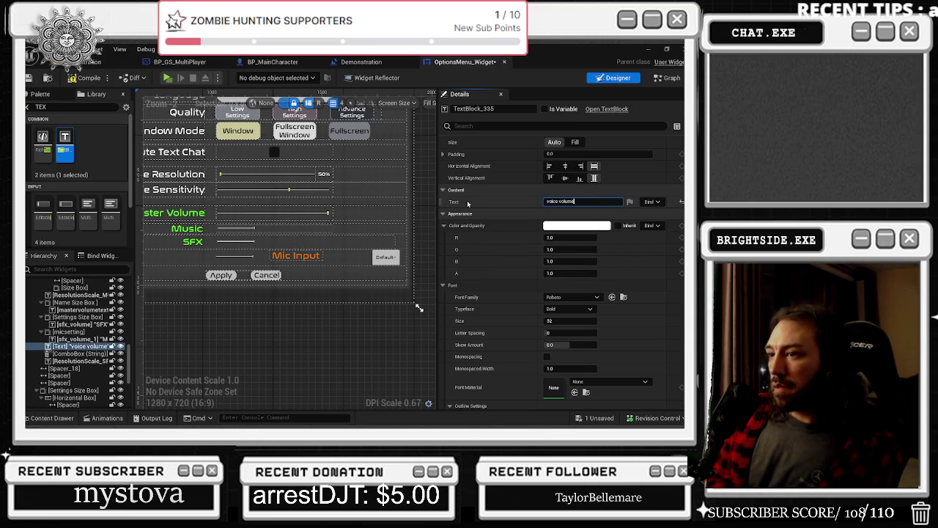
pyautogui.press('Return')
pyautogui.scroll(-8, 292, 270)
pyautogui.scroll(4, 291, 270)
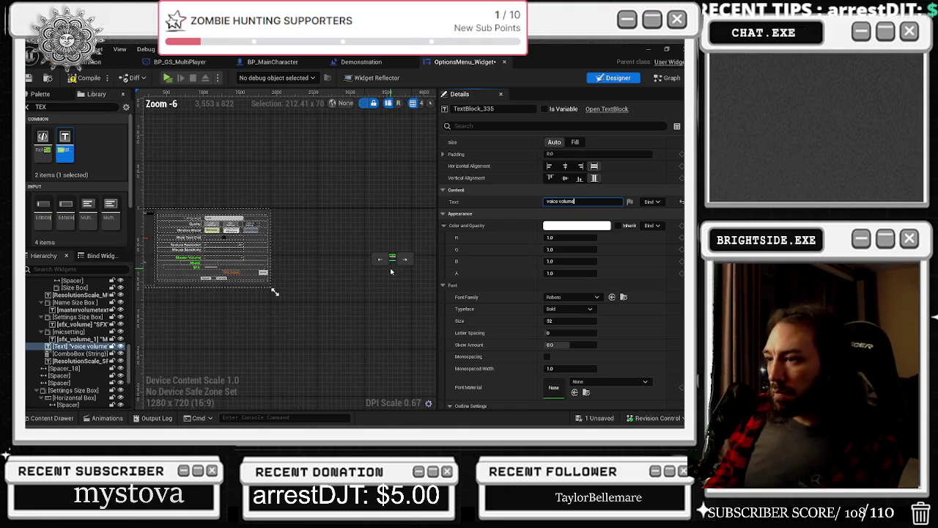
pyautogui.click(385, 259)
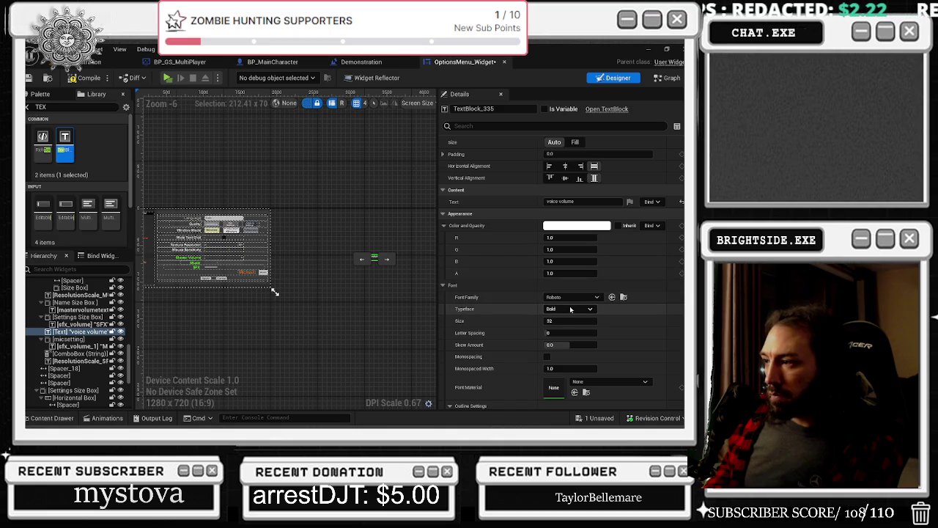
# - Change the label's font family to NASALIZATION-RG_Font
pyautogui.click(572, 297)
pyautogui.click(600, 226)
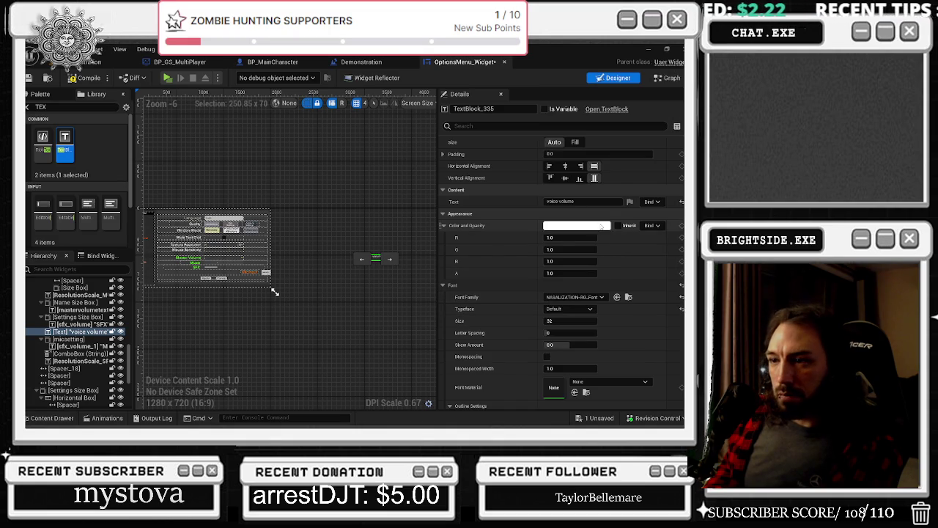
pyautogui.scroll(1, 419, 264)
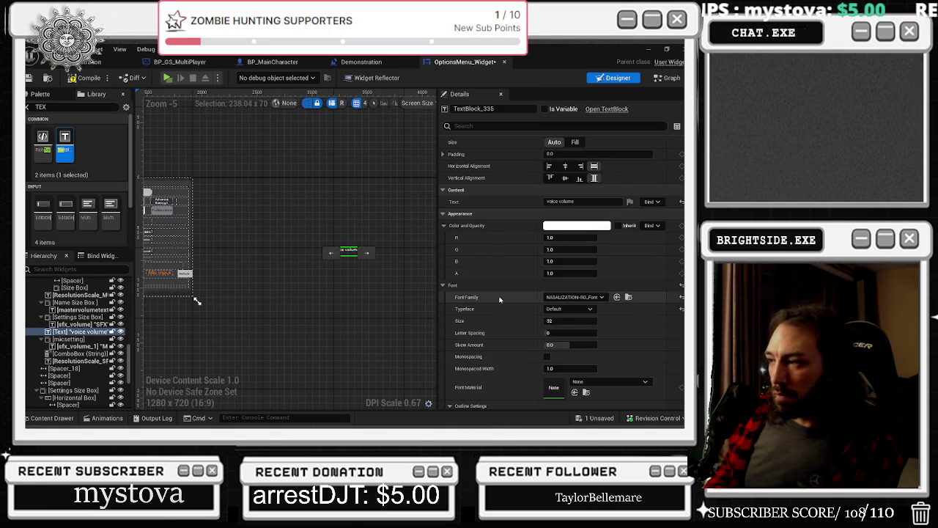
pyautogui.click(548, 202)
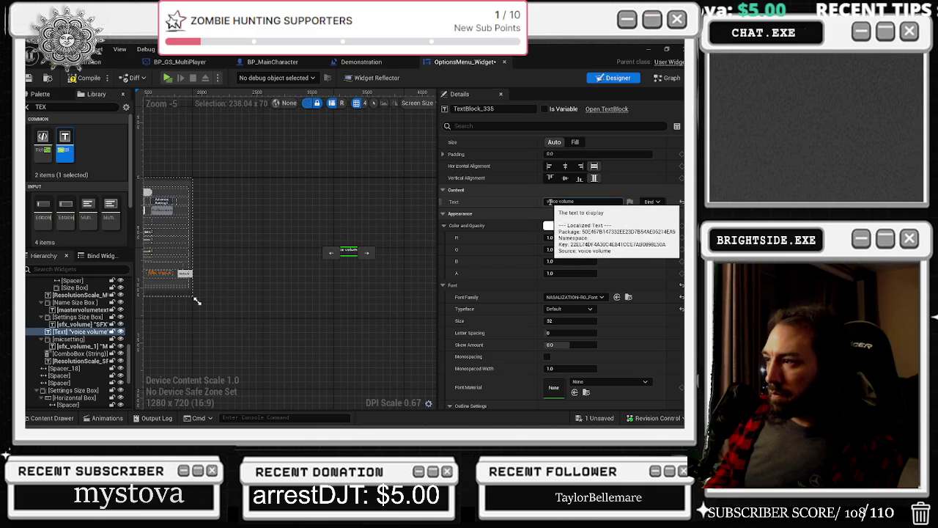
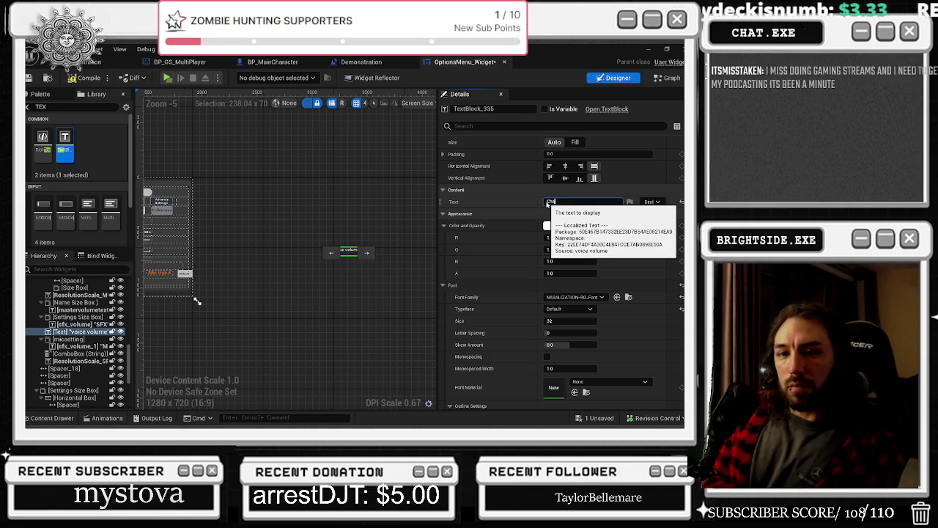
# - Change the copied label's text to 'Chat Volume'
pyautogui.write('hat volume')
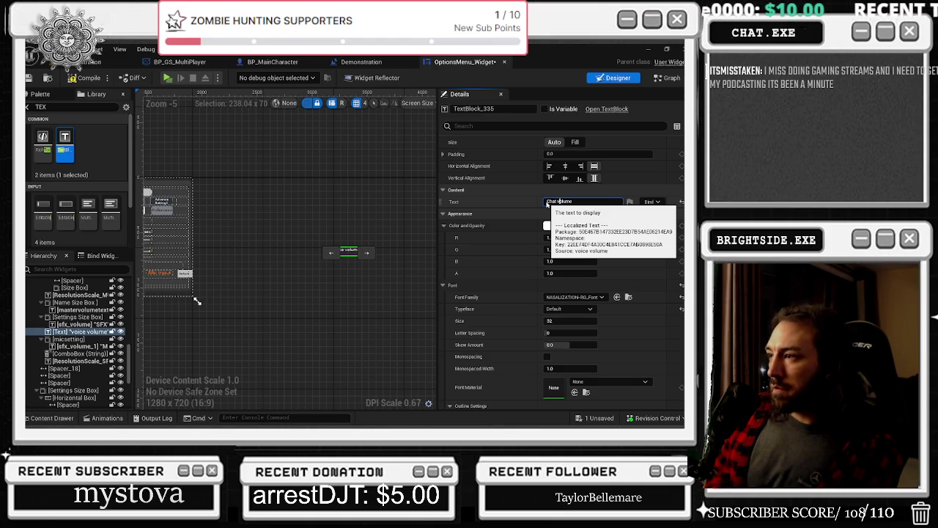
pyautogui.press('Return')
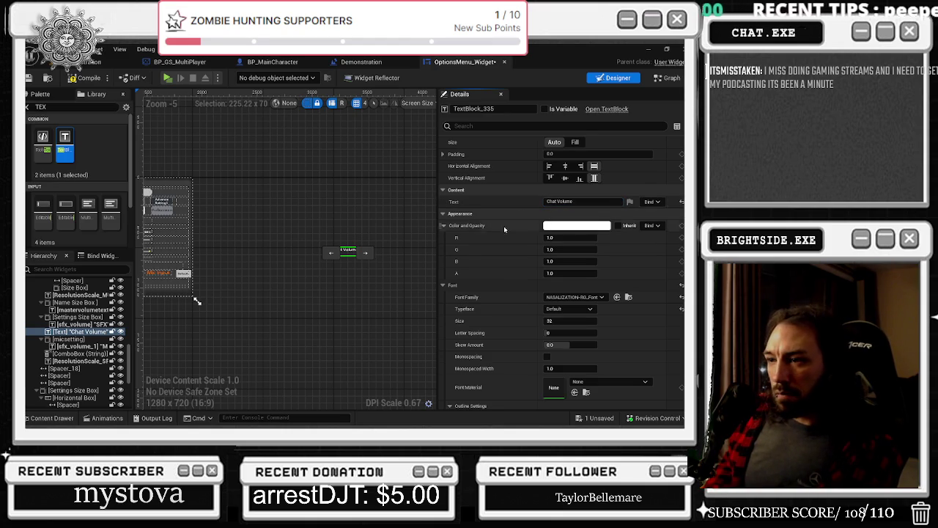
pyautogui.scroll(-1, 269, 289)
pyautogui.scroll(-10, 563, 324)
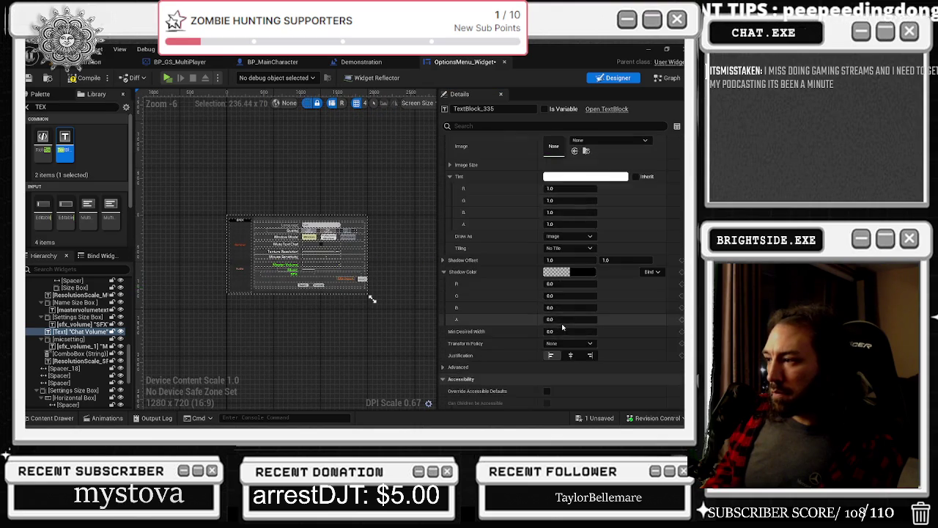
pyautogui.scroll(-5, 569, 266)
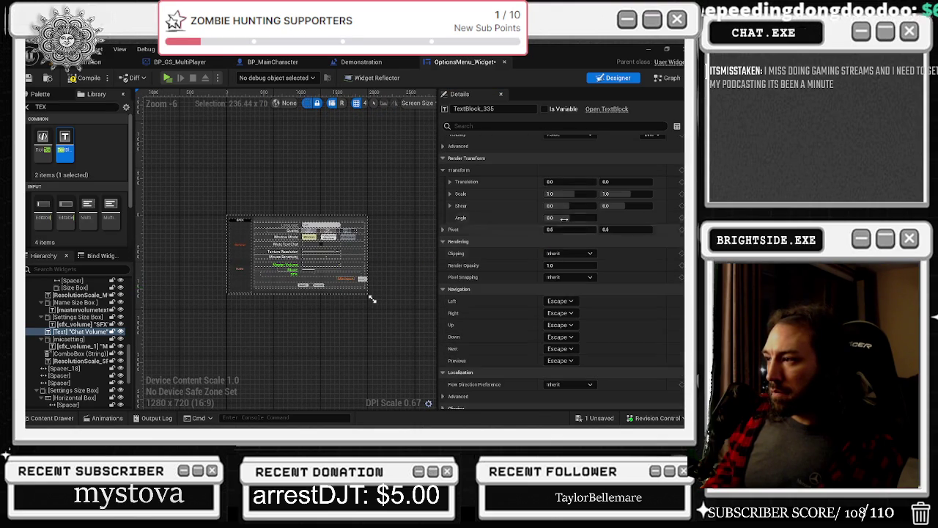
# - Set the Chat Volume label's Render Transform Translation X to -2408
pyautogui.moveTo(571, 181); pyautogui.dragTo(565, 181)
pyautogui.write('-137')
pyautogui.press('Return')
pyautogui.moveTo(343, 207); pyautogui.dragTo(278, 210)
pyautogui.click(590, 180)
pyautogui.write('-1314')
pyautogui.press('Return')
pyautogui.write('-2408')
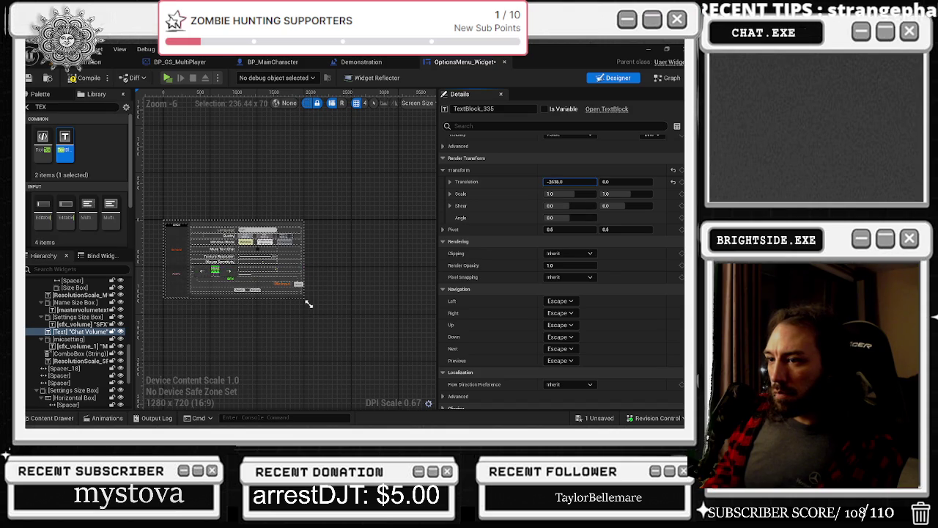
pyautogui.press('Return')
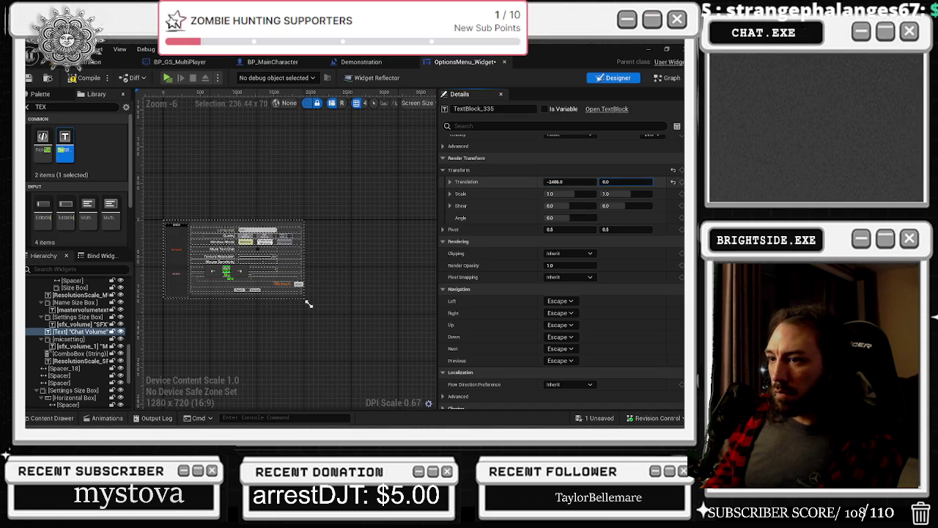
# - Set the label's Translation Y to 200 so it sits below SFX
pyautogui.write('203')
pyautogui.press('Return')
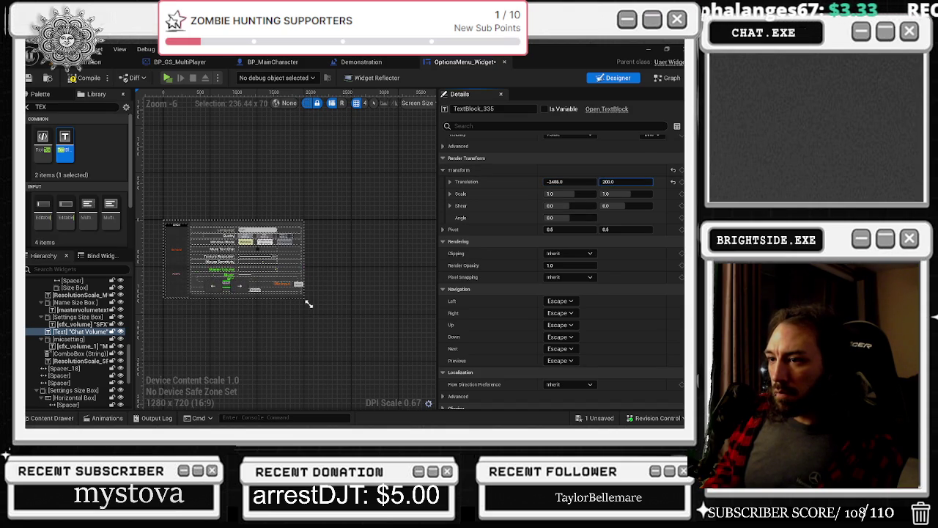
pyautogui.scroll(8, 308, 303)
pyautogui.write('200')
pyautogui.press('Return')
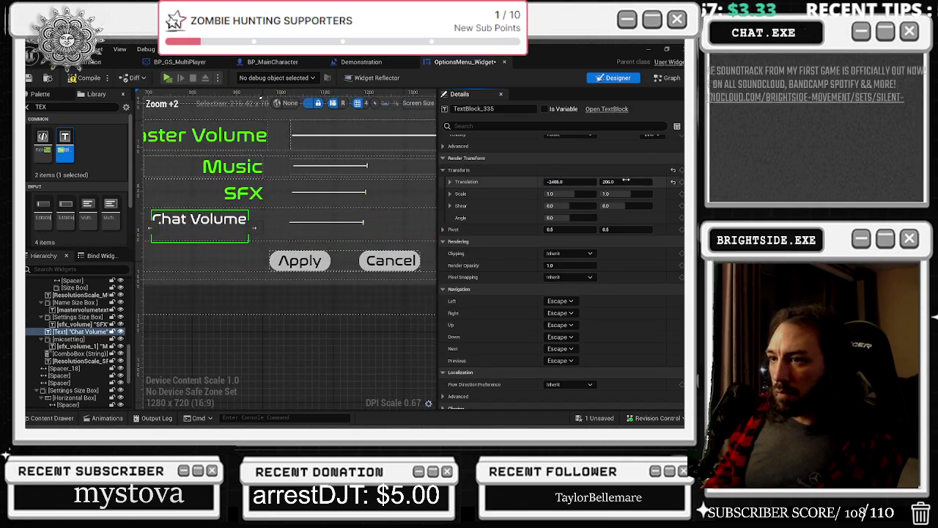
# - Nudge the Chat Volume label's translation to X -2440 and Y about 209
pyautogui.moveTo(568, 181)
pyautogui.mouseDown()
pyautogui.moveTo(598, 181)
pyautogui.moveTo(590, 172)
pyautogui.mouseUp()
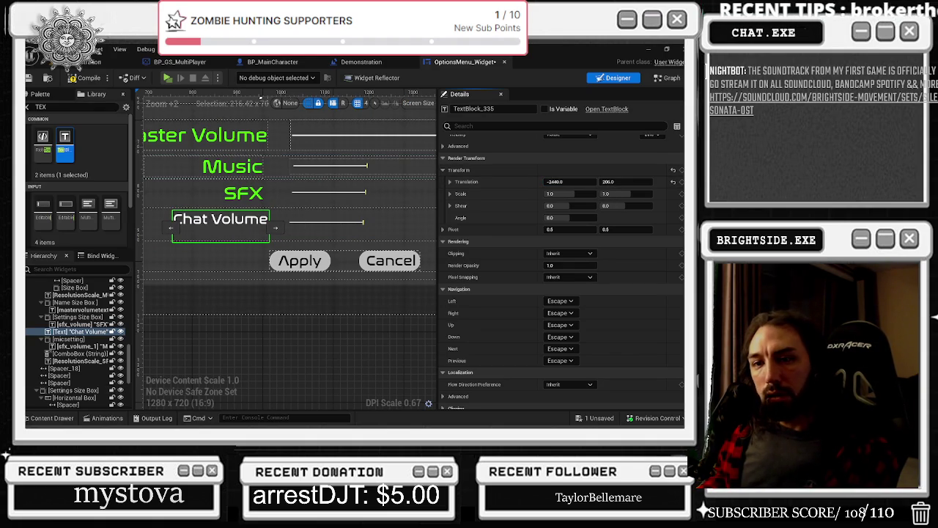
pyautogui.hotkey('alt', 'Tab')
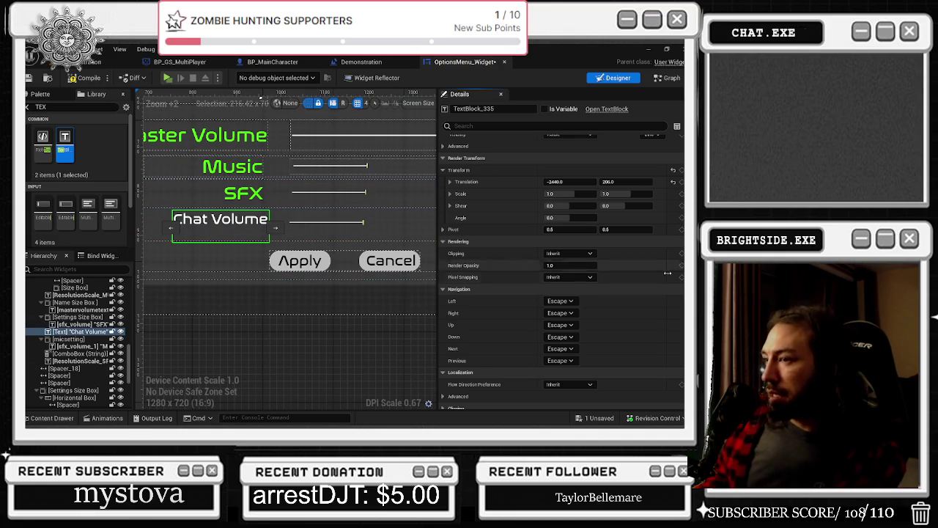
pyautogui.moveTo(606, 181); pyautogui.dragTo(612, 181)
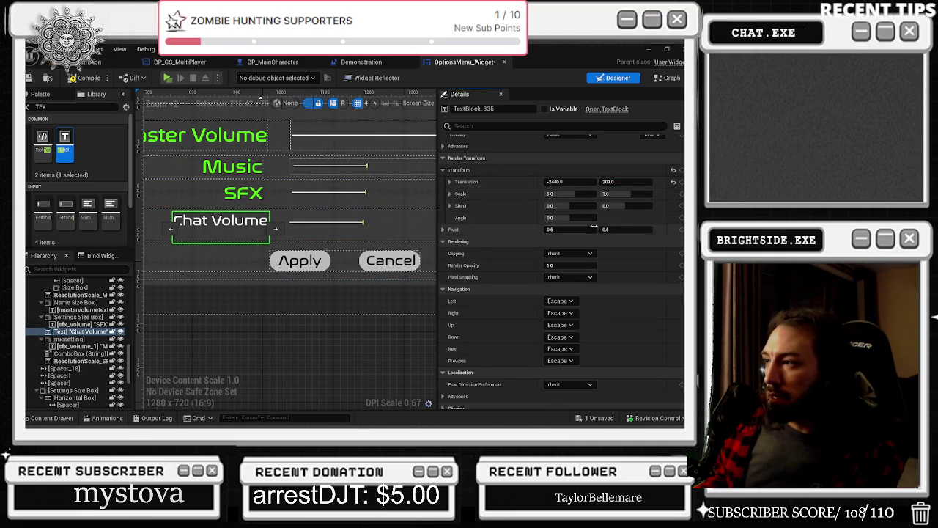
pyautogui.scroll(10, 620, 246)
pyautogui.scroll(10, 622, 245)
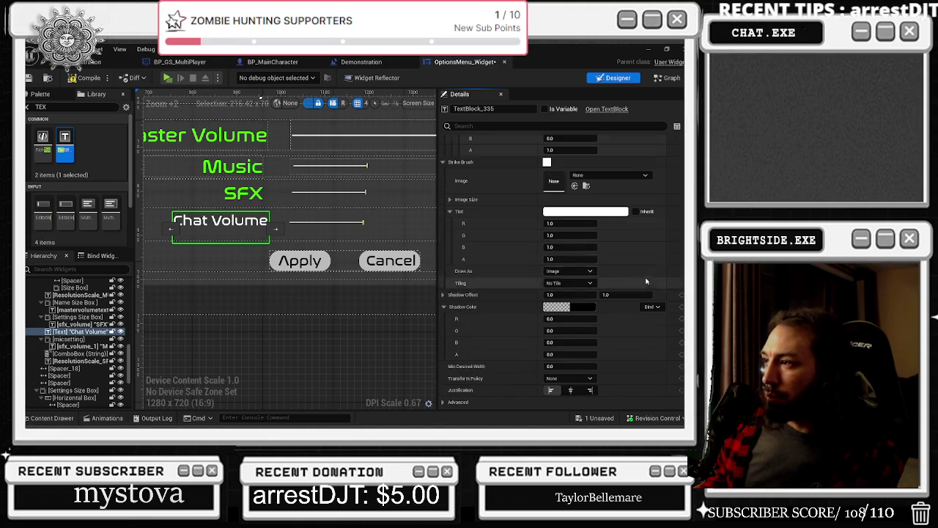
pyautogui.scroll(5, 639, 339)
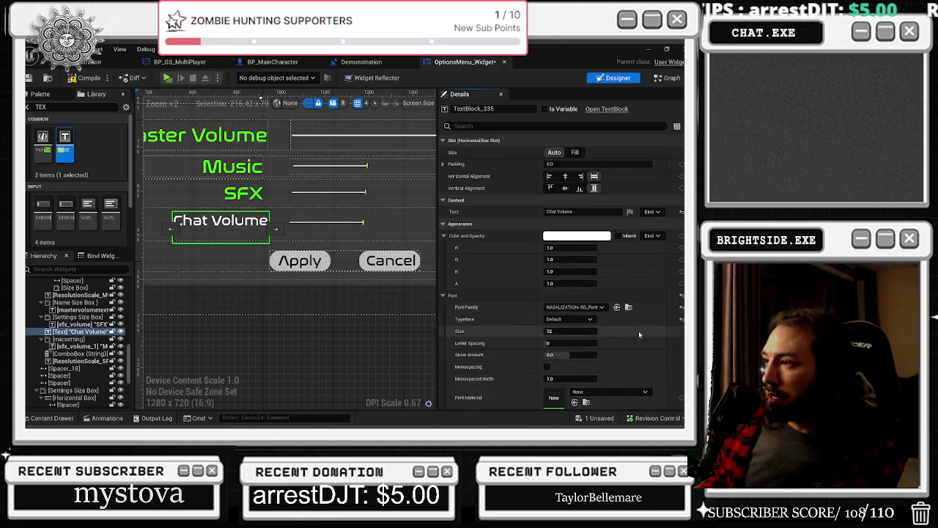
# - Color the Chat Volume text with the other labels' green, sampled with the eyedropper
pyautogui.click(584, 236)
pyautogui.click(380, 276)
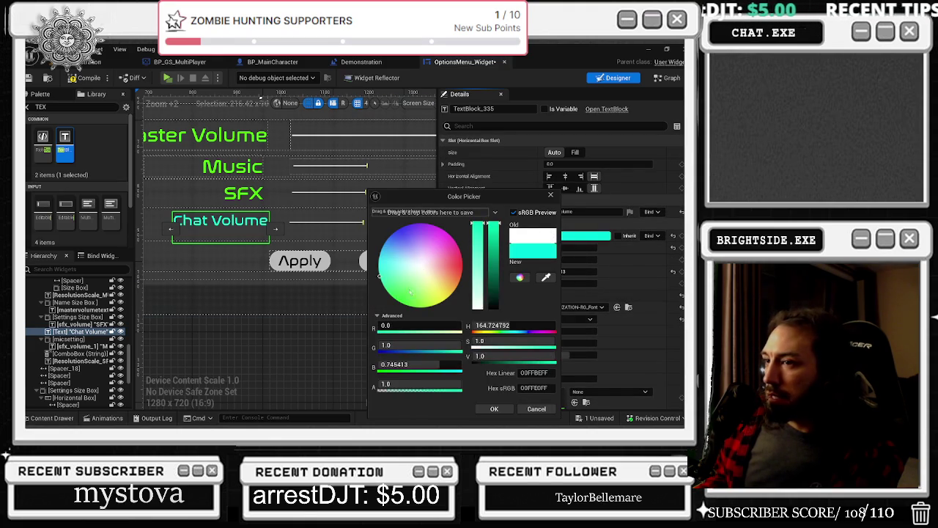
pyautogui.click(547, 279)
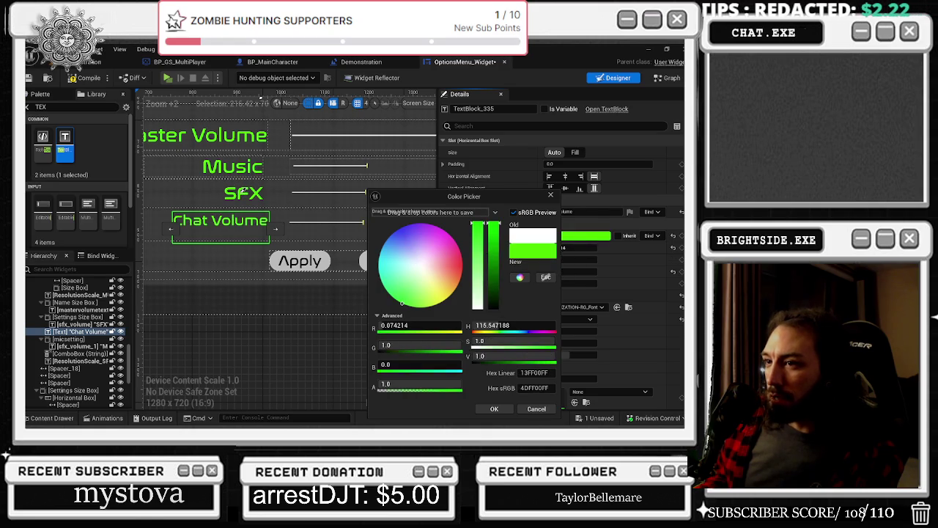
pyautogui.click(244, 191)
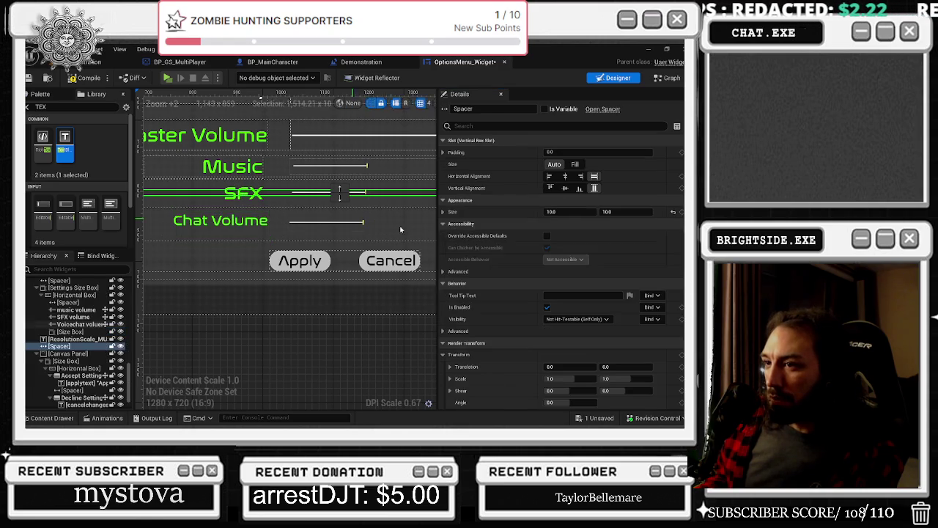
# - Scale the Chat Volume label to 1.05 by 1.2, then compare with the SFX label
pyautogui.click(224, 232)
pyautogui.scroll(-10, 655, 300)
pyautogui.scroll(-10, 655, 300)
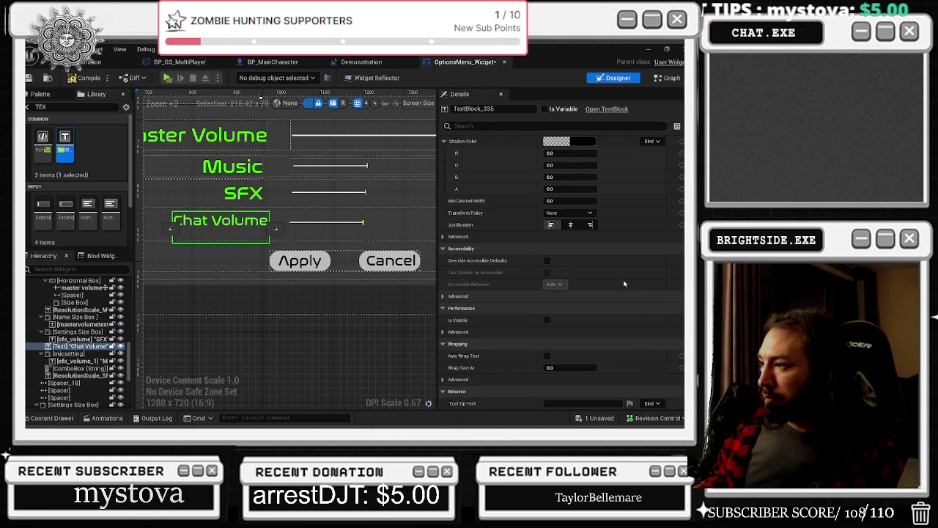
pyautogui.scroll(-7, 583, 245)
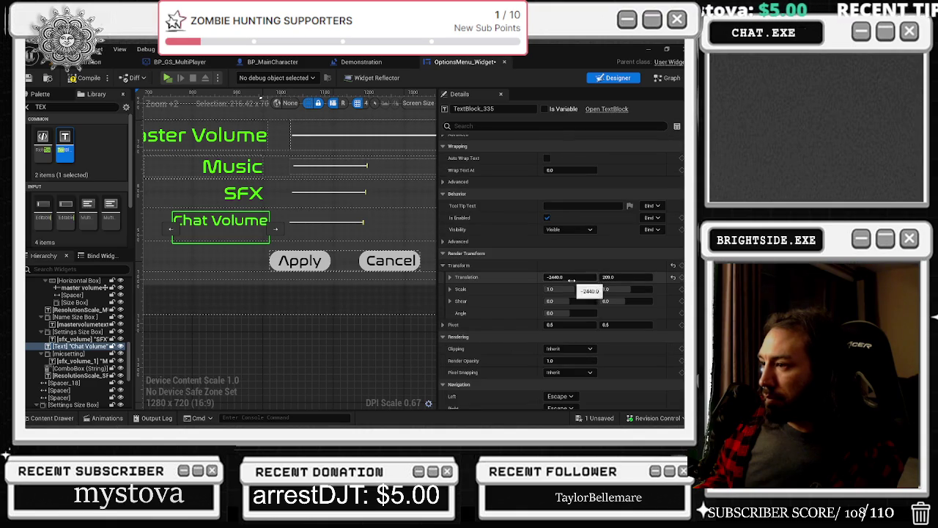
pyautogui.moveTo(557, 289); pyautogui.dragTo(561, 289)
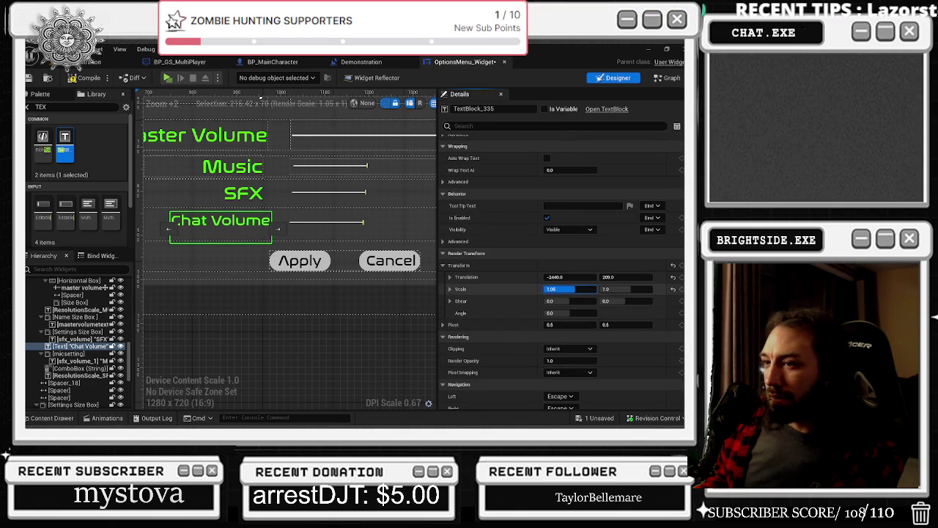
pyautogui.moveTo(623, 289); pyautogui.dragTo(634, 289)
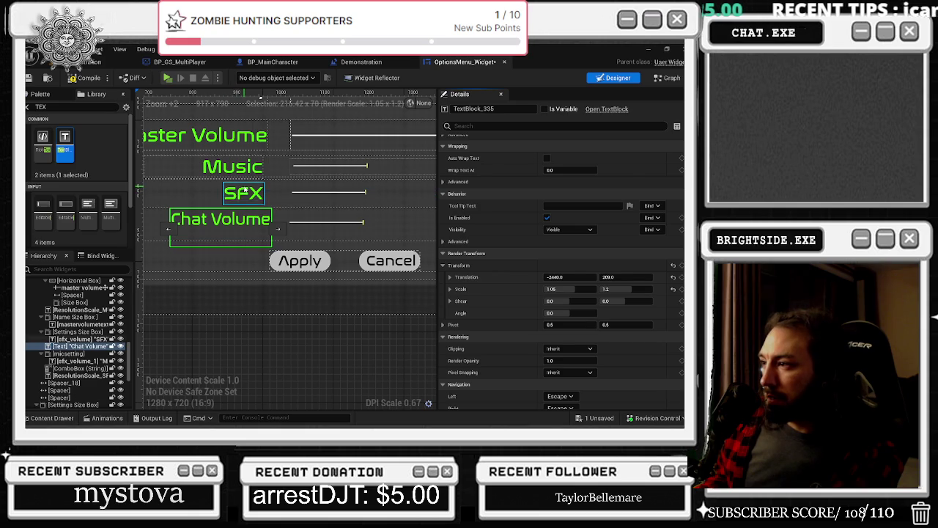
pyautogui.click(244, 193)
pyautogui.scroll(5, 496, 265)
pyautogui.scroll(10, 496, 265)
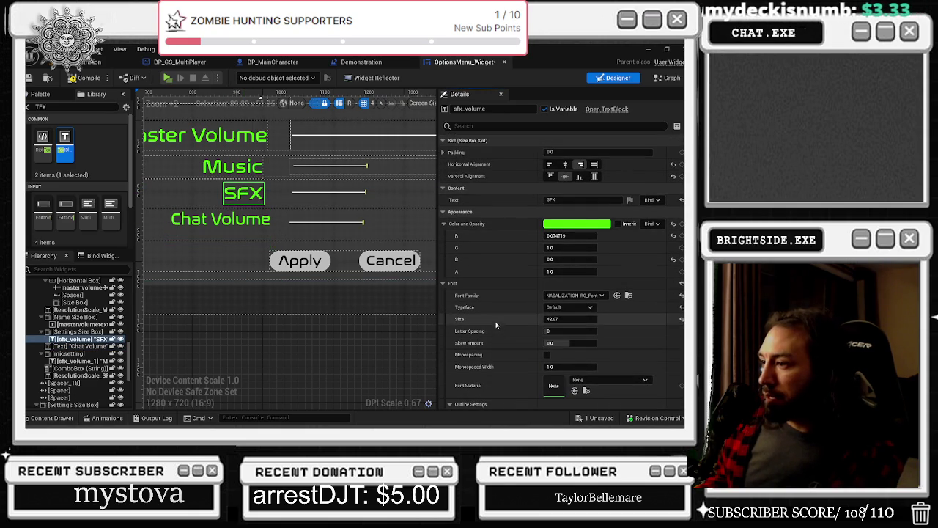
# - Give Chat Volume font size 42.67, reset its scale, and move Translation X to -2519
pyautogui.click(220, 219)
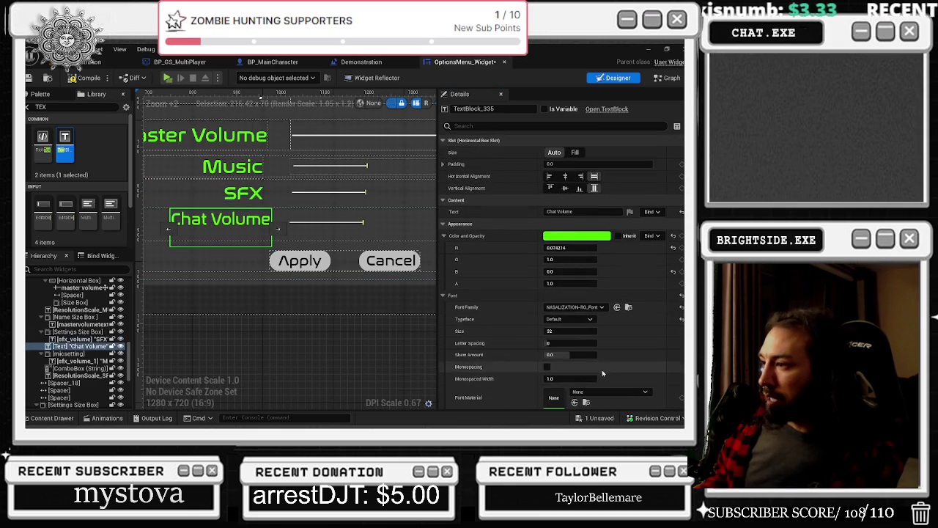
pyautogui.keyDown('shift'); pyautogui.click(499, 330); pyautogui.keyUp('shift')
pyautogui.scroll(-10, 562, 272)
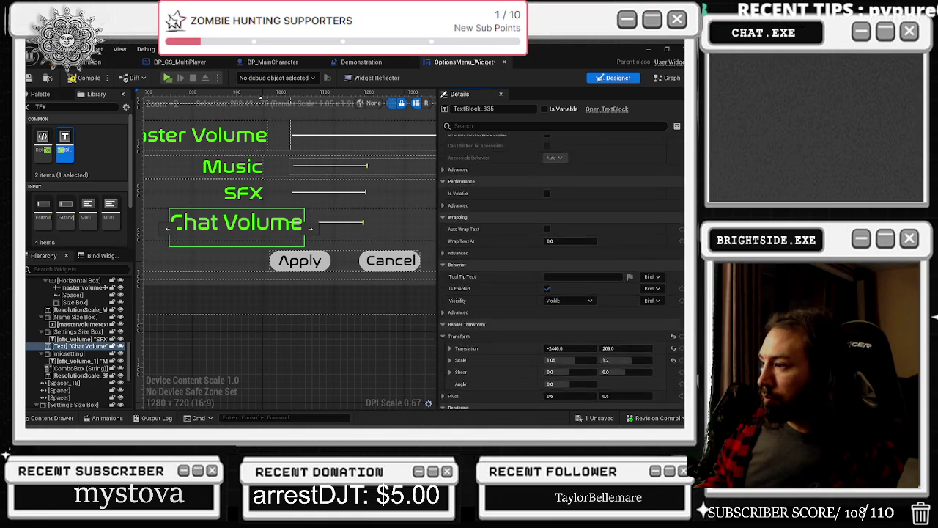
pyautogui.click(673, 305)
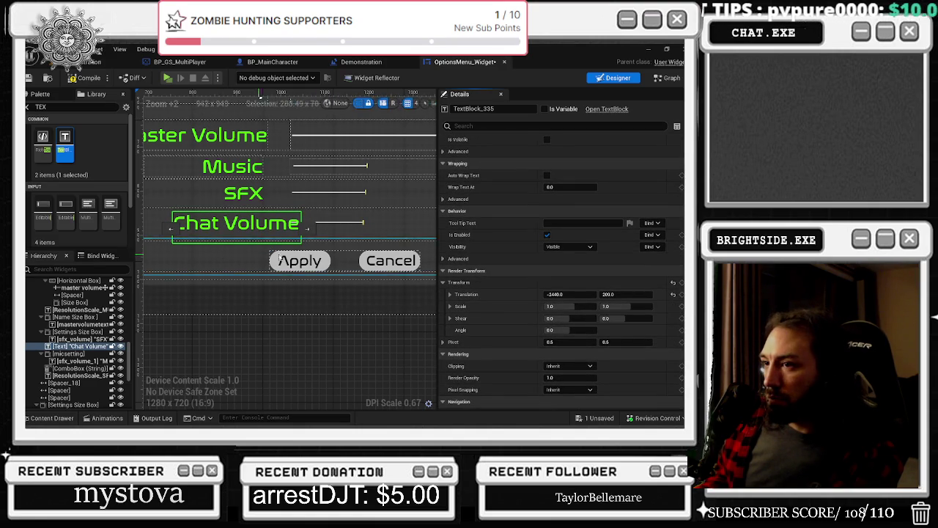
pyautogui.moveTo(564, 294); pyautogui.dragTo(535, 294)
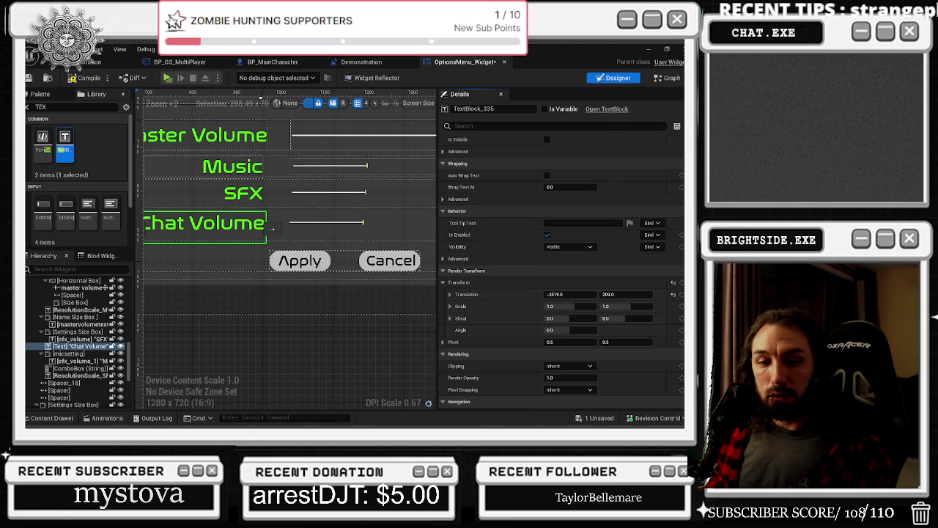
# - Check a browser process in Task Manager, then close it
pyautogui.hotkey('ctrl', 'shift', 'Escape')
pyautogui.click(300, 179)
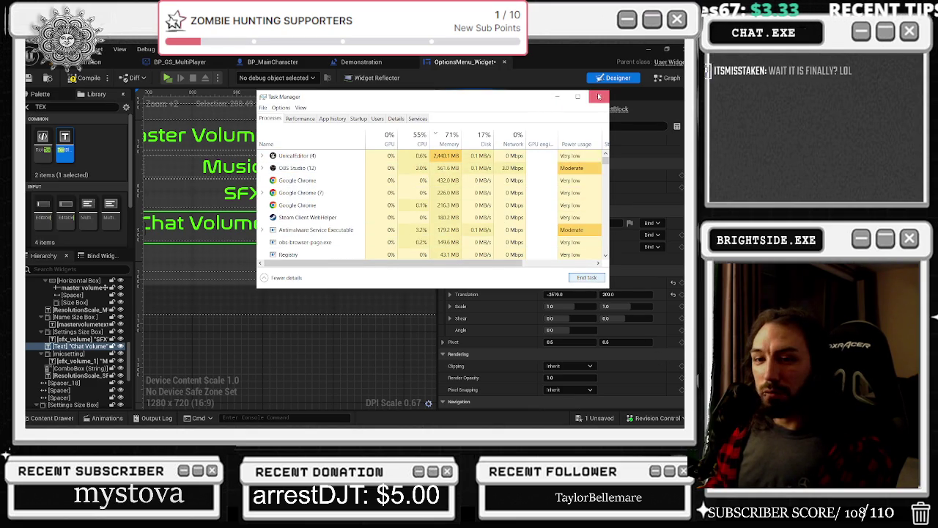
pyautogui.click(599, 96)
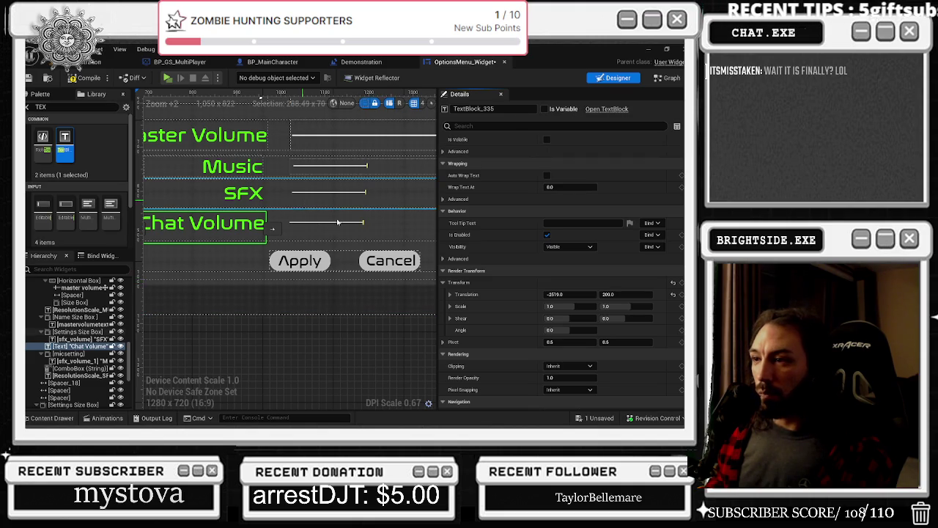
# - Move the voice chat volume slider's Translation X from -1024 to -1011
pyautogui.click(309, 223)
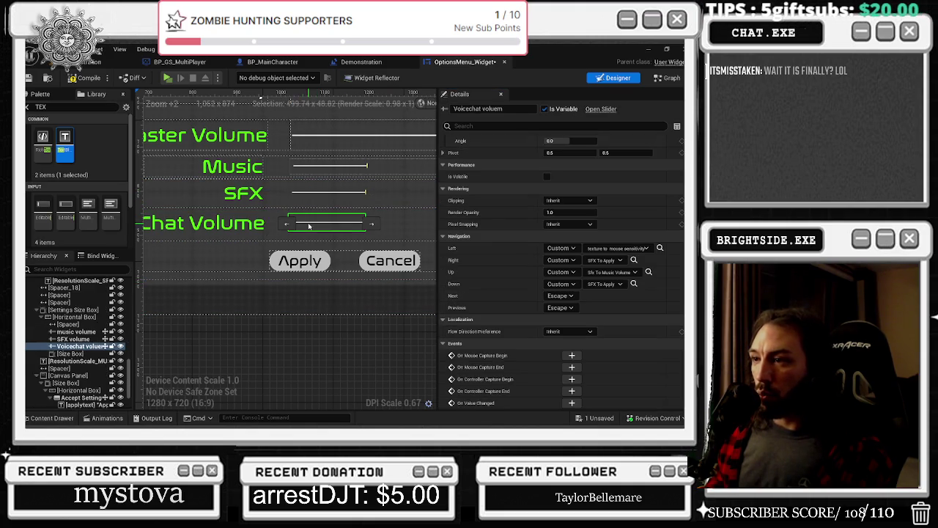
pyautogui.scroll(5, 568, 330)
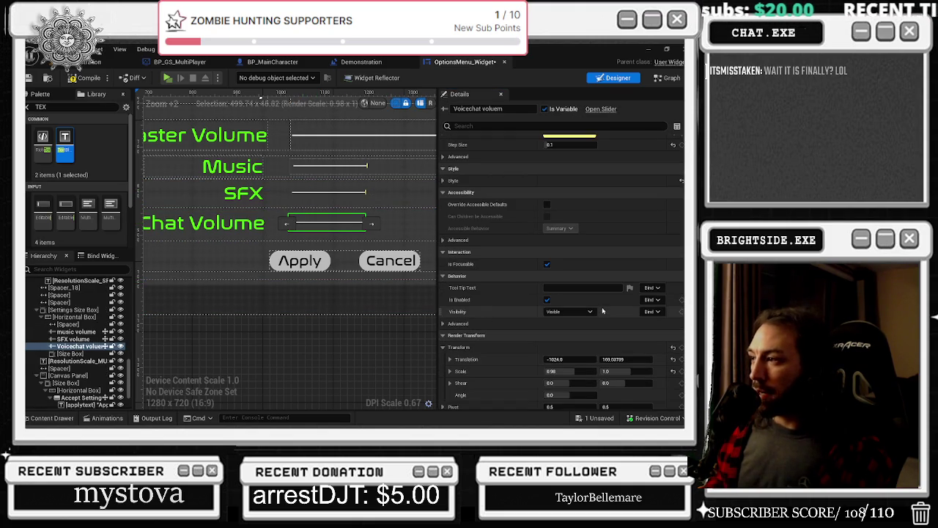
pyautogui.moveTo(563, 363); pyautogui.dragTo(572, 363)
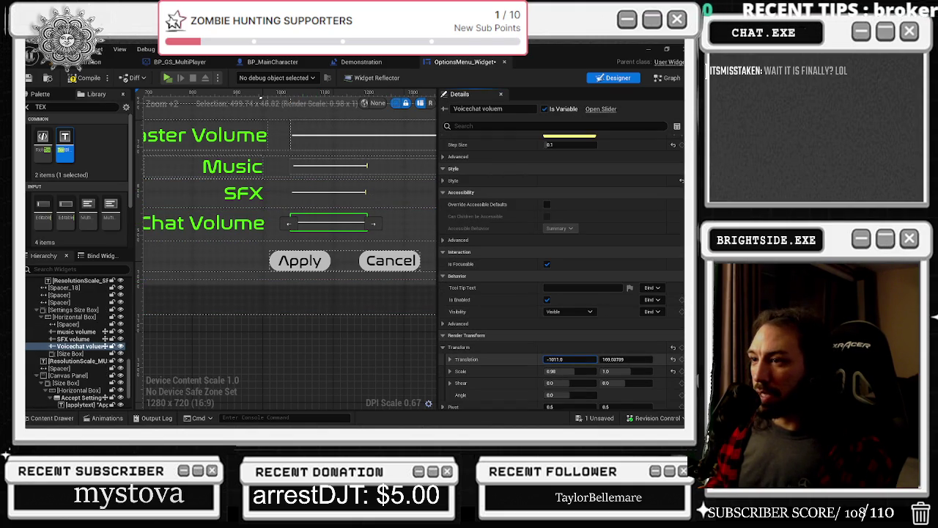
# - Inspect the container holding the settings rows, then select the Mic Input label
pyautogui.click(415, 219)
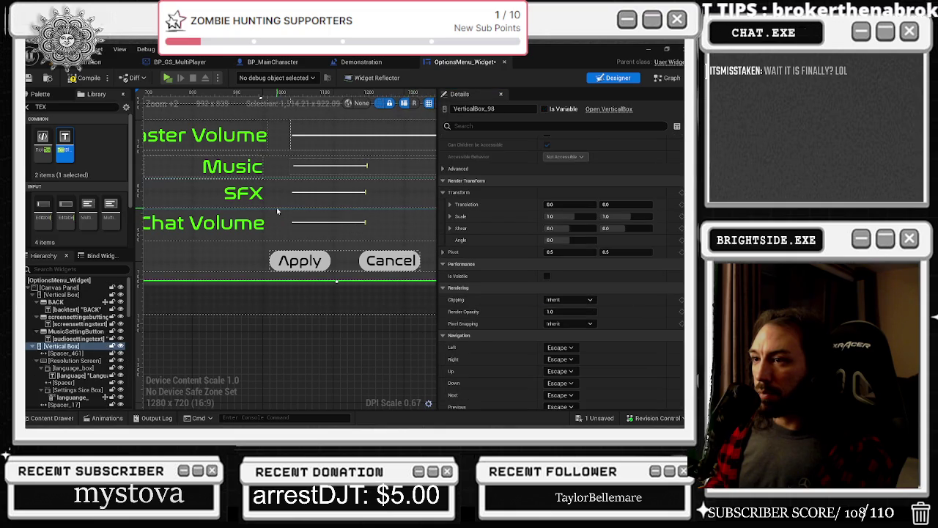
pyautogui.scroll(-2, 278, 211)
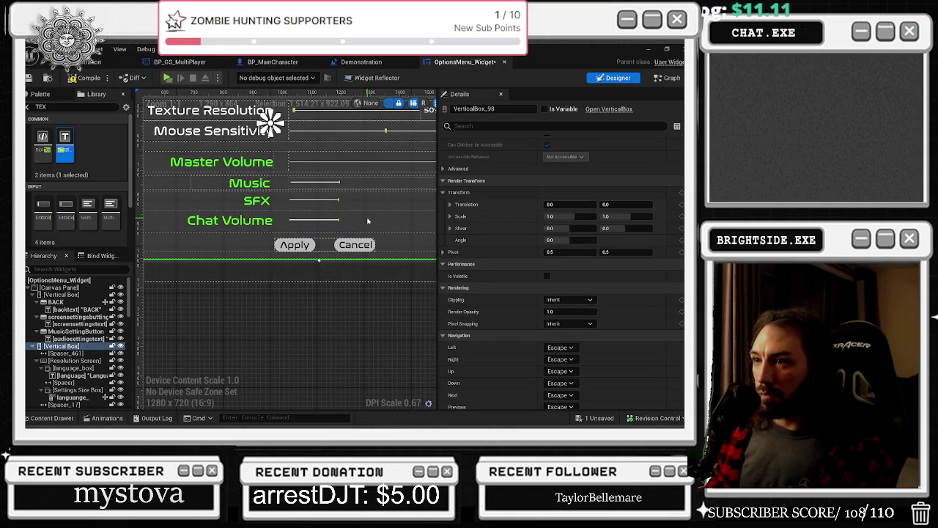
pyautogui.scroll(-5, 368, 221)
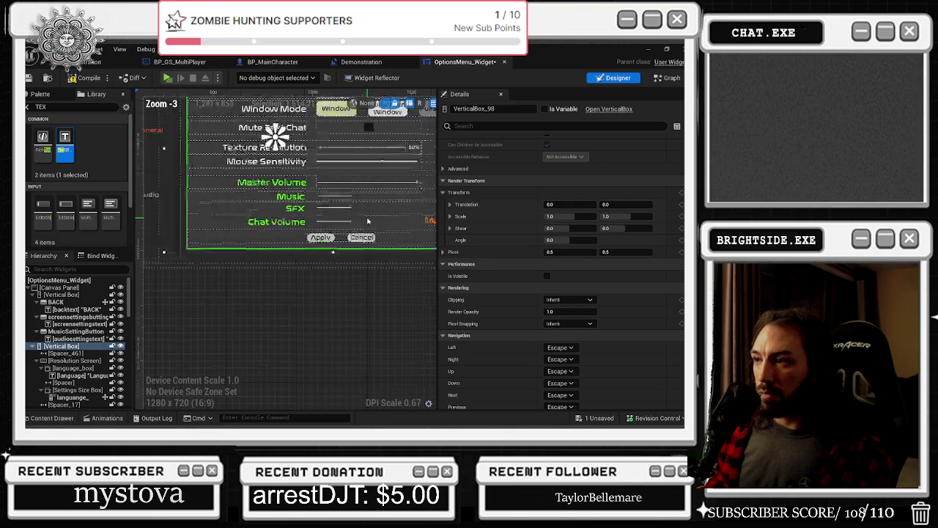
pyautogui.scroll(3, 348, 233)
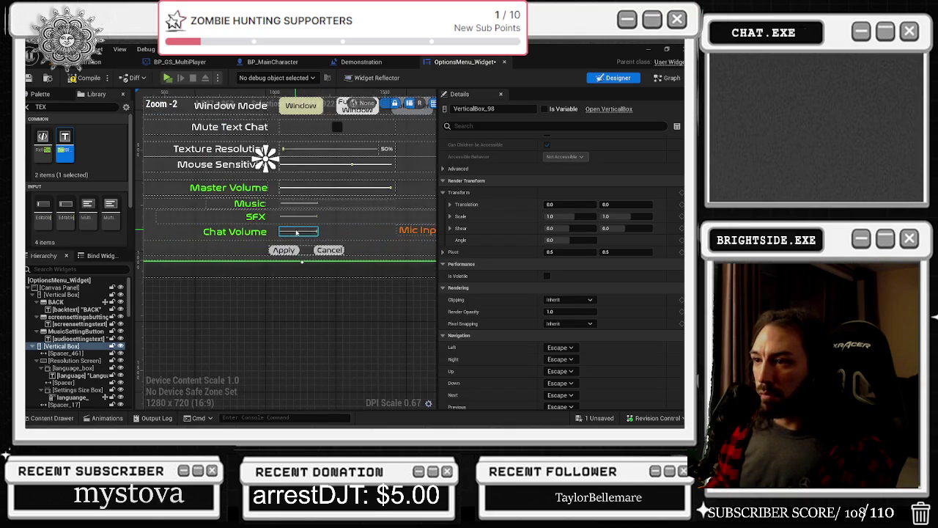
pyautogui.scroll(2, 408, 228)
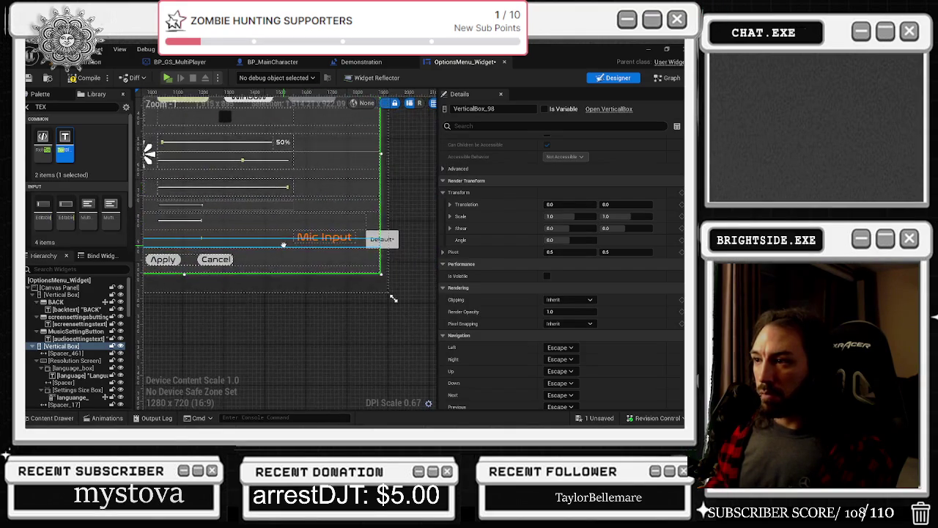
pyautogui.click(323, 238)
# - Move the mic setting group to Translation X -2130, beside Chat Volume
pyautogui.scroll(3, 557, 249)
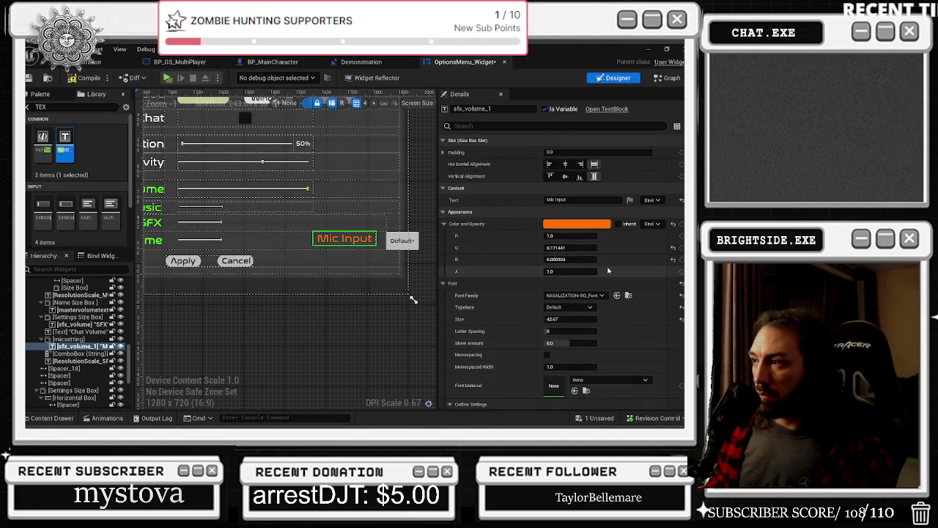
pyautogui.scroll(-8, 662, 335)
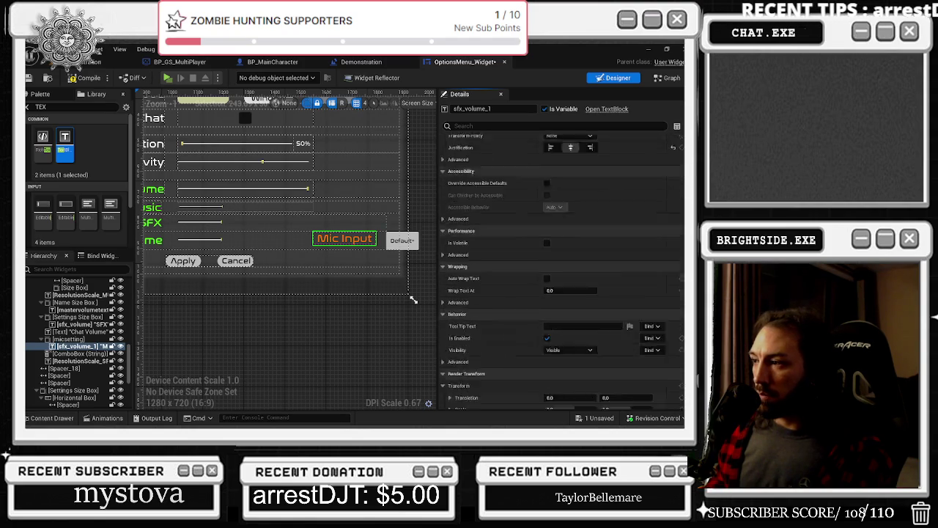
pyautogui.moveTo(571, 270); pyautogui.dragTo(540, 271)
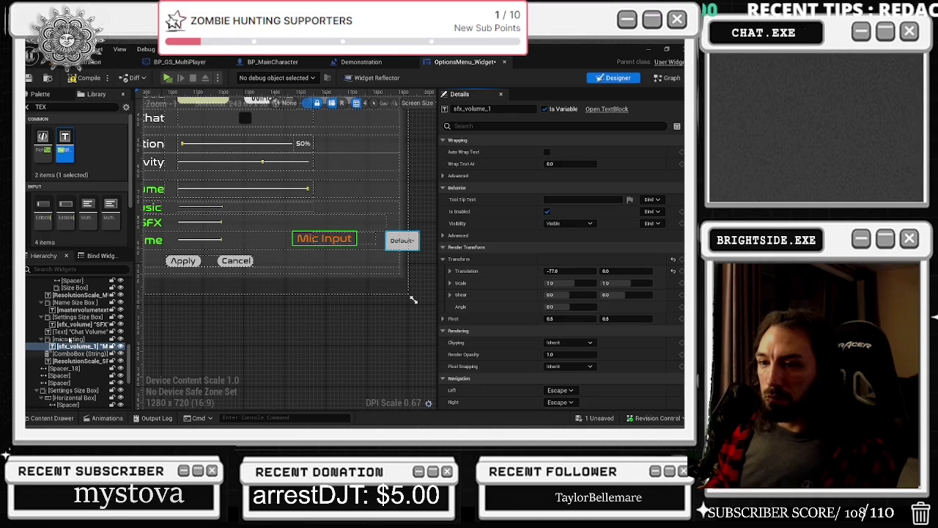
pyautogui.hotkey('ctrl', 'z')
pyautogui.moveTo(570, 176); pyautogui.dragTo(558, 176)
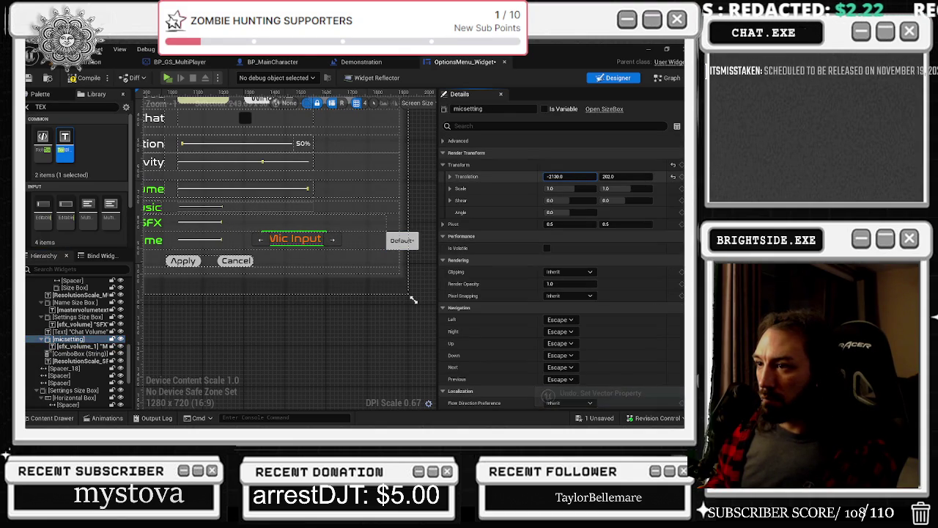
# - Slide the Default dropdown left to about -2114, 202, next to Mic Input
pyautogui.click(391, 240)
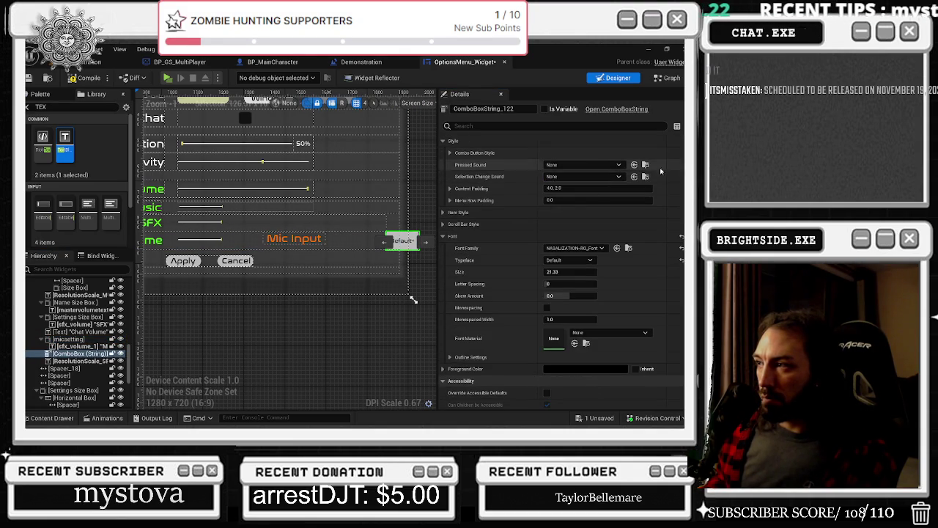
pyautogui.scroll(-5, 629, 285)
pyautogui.moveTo(571, 195); pyautogui.dragTo(561, 194)
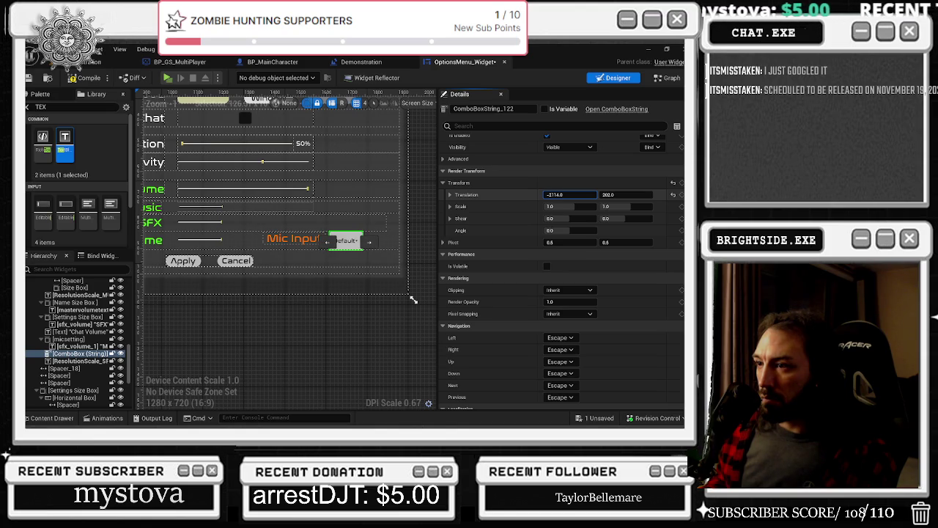
pyautogui.moveTo(280, 316); pyautogui.dragTo(352, 315)
pyautogui.scroll(-1, 363, 314)
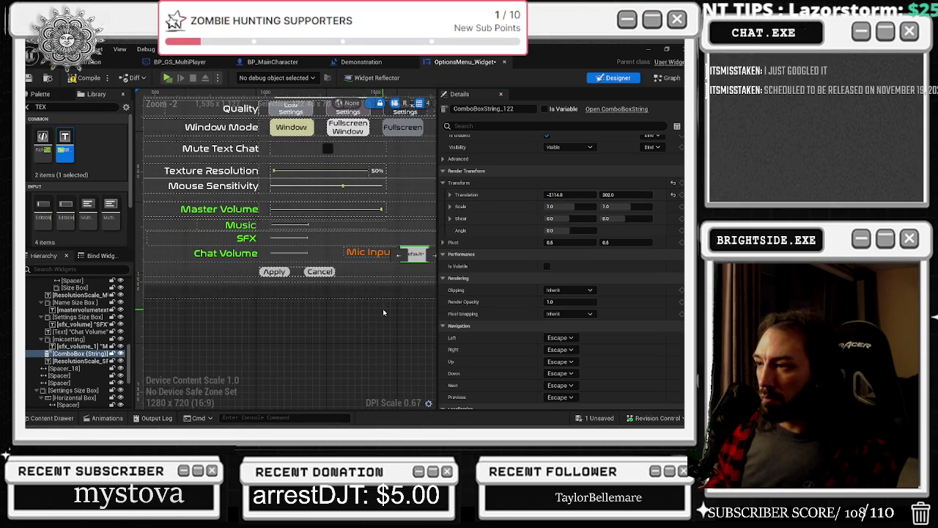
pyautogui.scroll(-3, 320, 287)
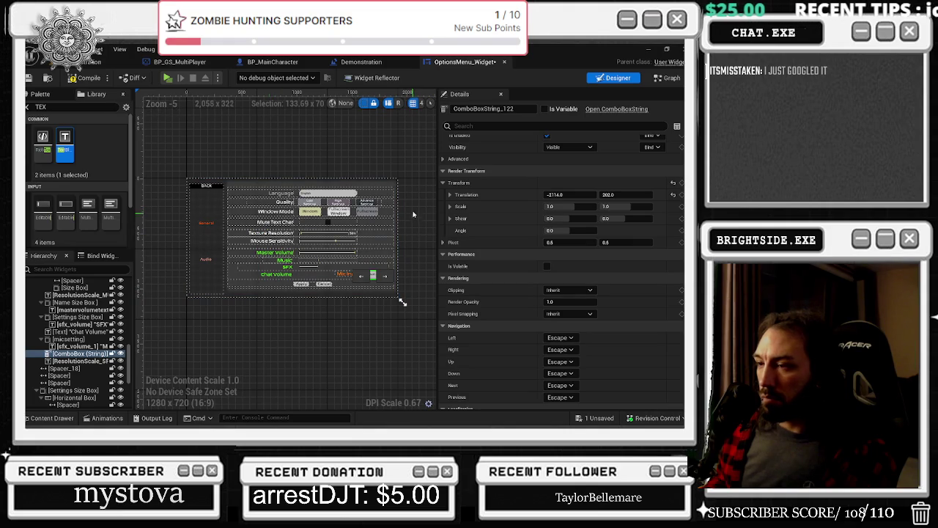
pyautogui.scroll(2, 405, 260)
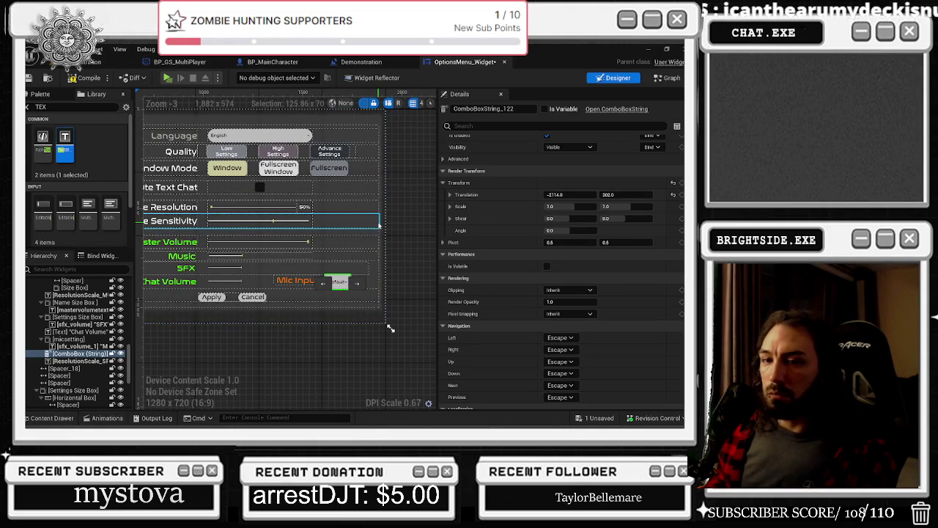
pyautogui.scroll(1, 206, 272)
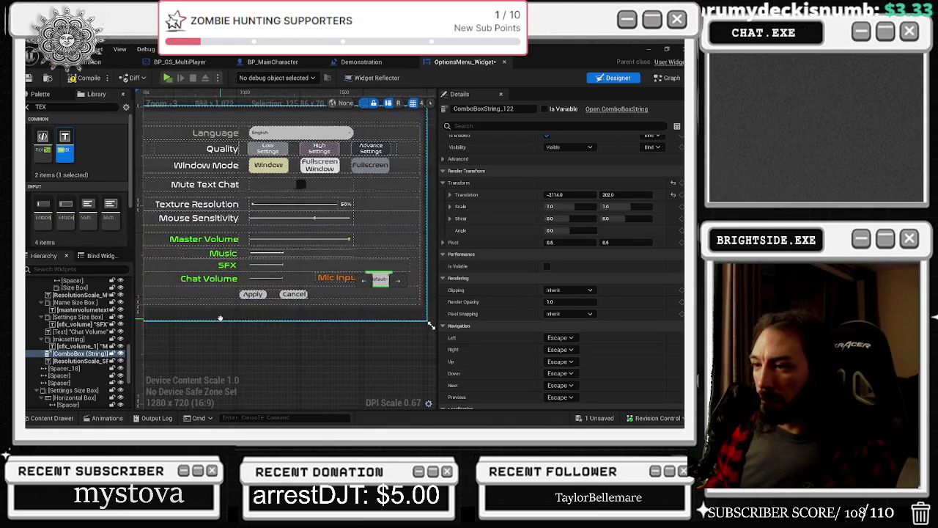
pyautogui.scroll(1, 206, 269)
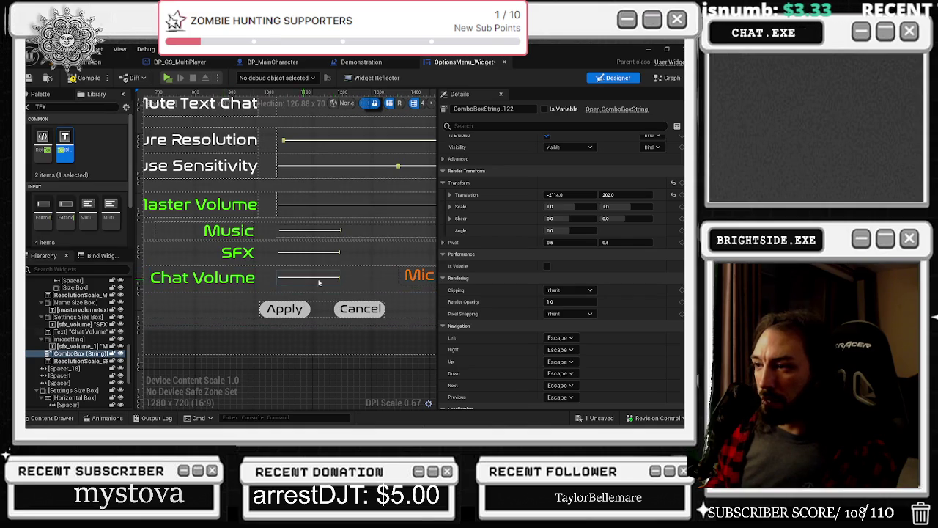
pyautogui.click(407, 275)
pyautogui.scroll(-2, 408, 274)
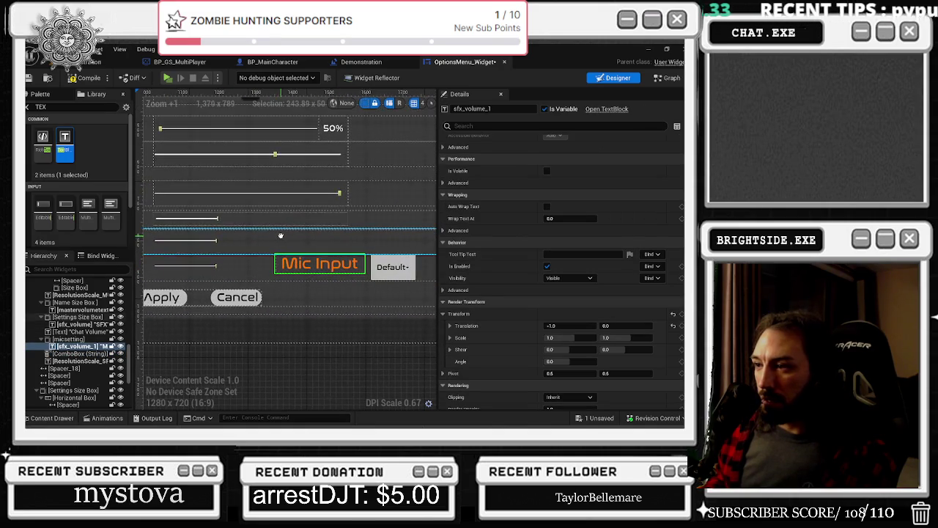
# - Lower the mic setting group to Translation Y 213, in line with Chat Volume
pyautogui.scroll(2, 390, 234)
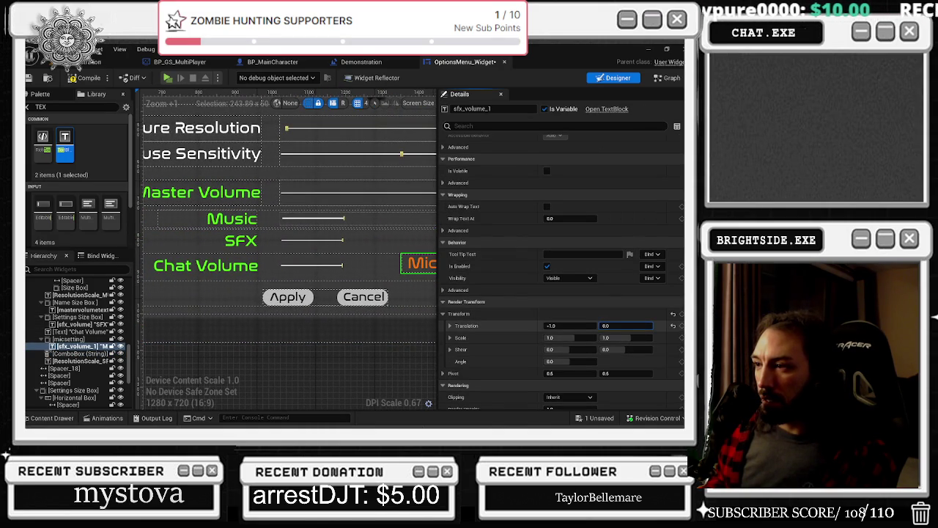
pyautogui.moveTo(627, 325); pyautogui.dragTo(638, 326)
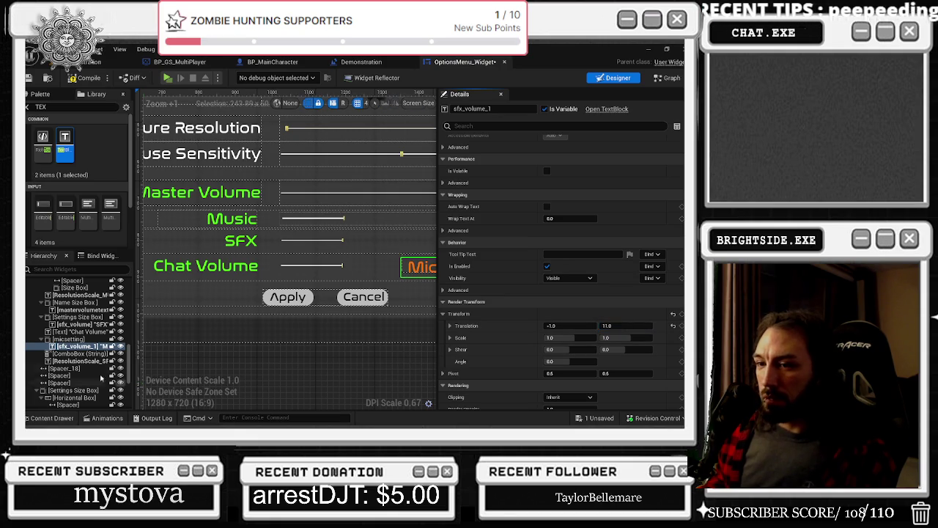
pyautogui.hotkey('ctrl', 'z')
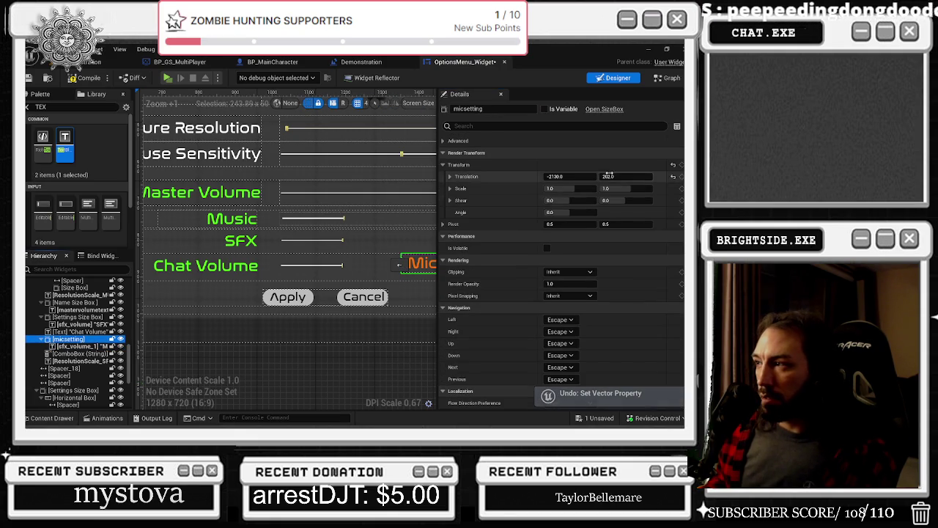
pyautogui.moveTo(623, 176); pyautogui.dragTo(630, 176)
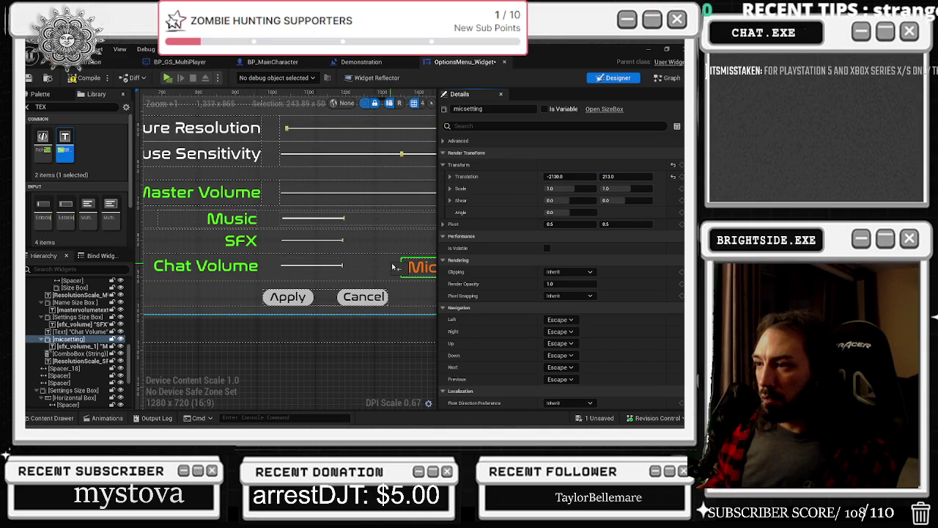
# - Pan across the options menu rows and select the Default dropdown
pyautogui.scroll(-1, 412, 257)
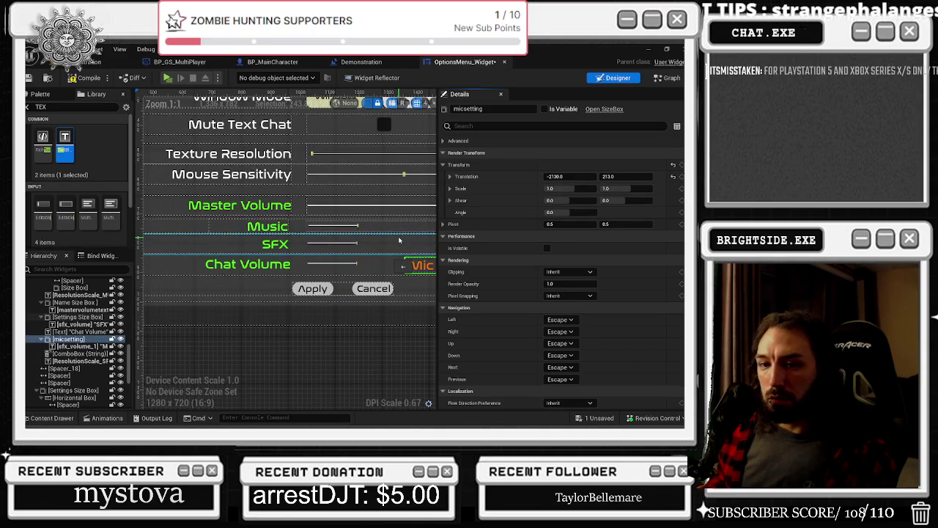
pyautogui.moveTo(400, 236); pyautogui.dragTo(289, 232)
pyautogui.scroll(1, 375, 330)
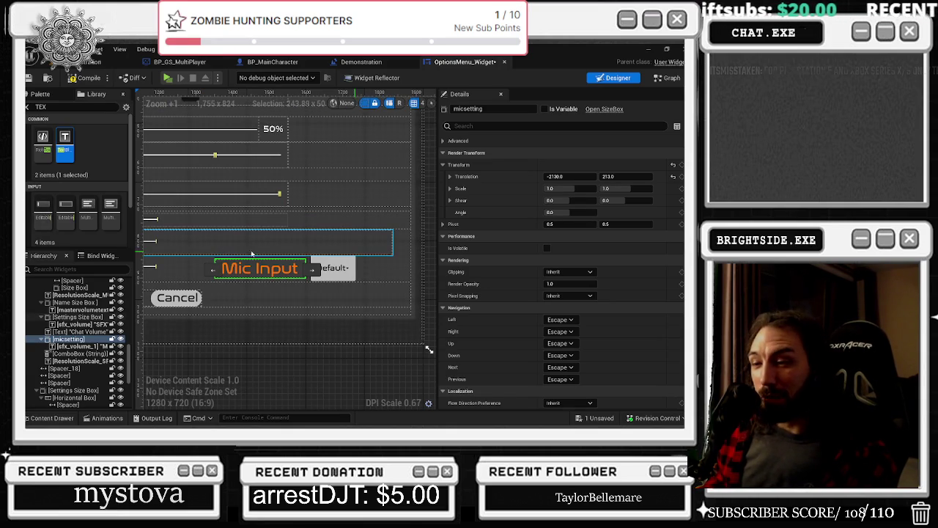
pyautogui.scroll(-2, 220, 269)
pyautogui.moveTo(220, 269); pyautogui.dragTo(315, 283)
pyautogui.moveTo(370, 236)
pyautogui.mouseDown()
pyautogui.moveTo(242, 235)
pyautogui.moveTo(258, 238)
pyautogui.mouseUp()
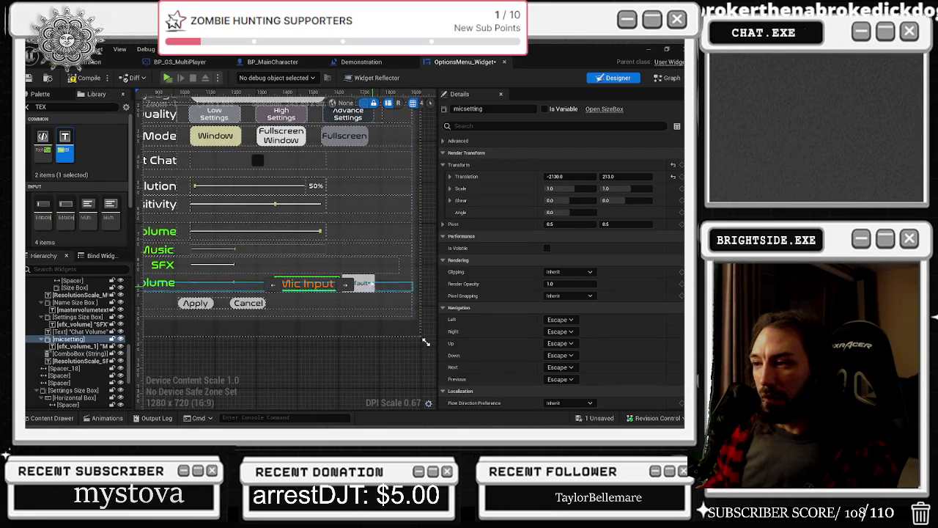
pyautogui.click(369, 281)
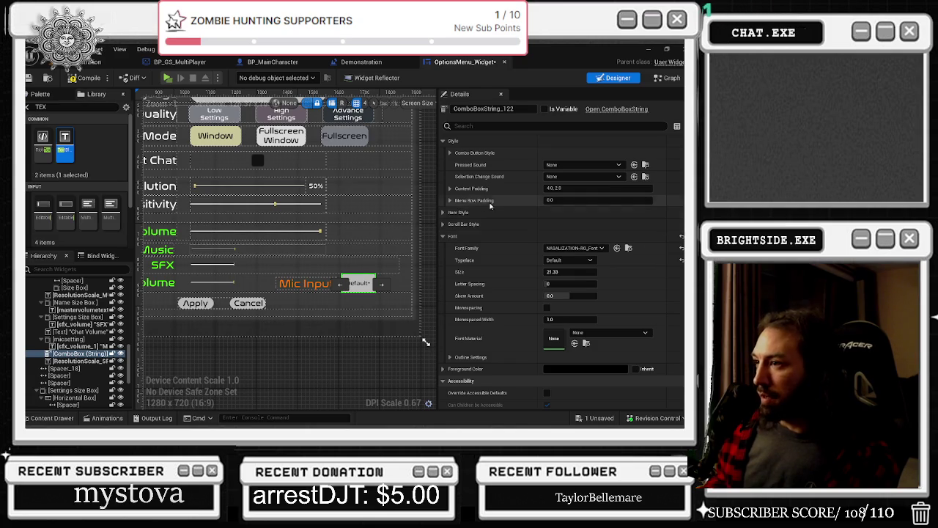
pyautogui.click(450, 213)
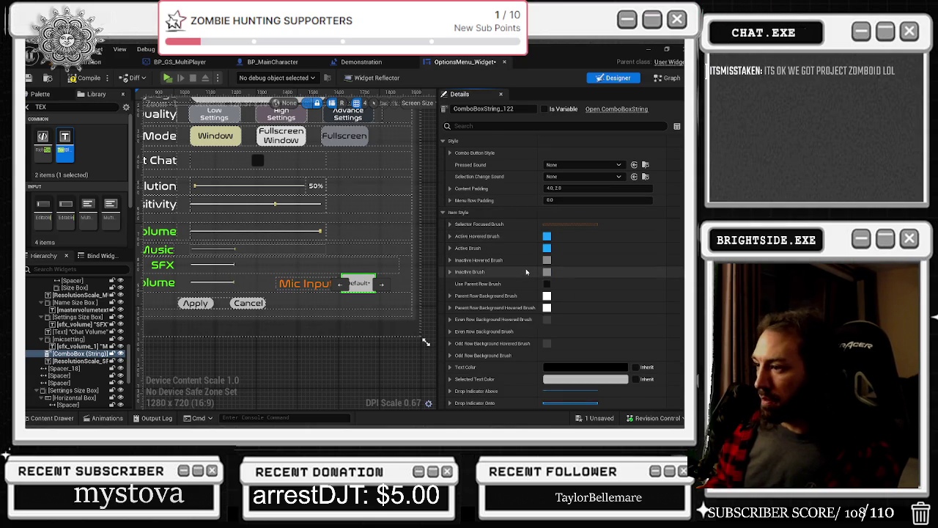
pyautogui.scroll(-1, 526, 268)
pyautogui.scroll(-1, 526, 272)
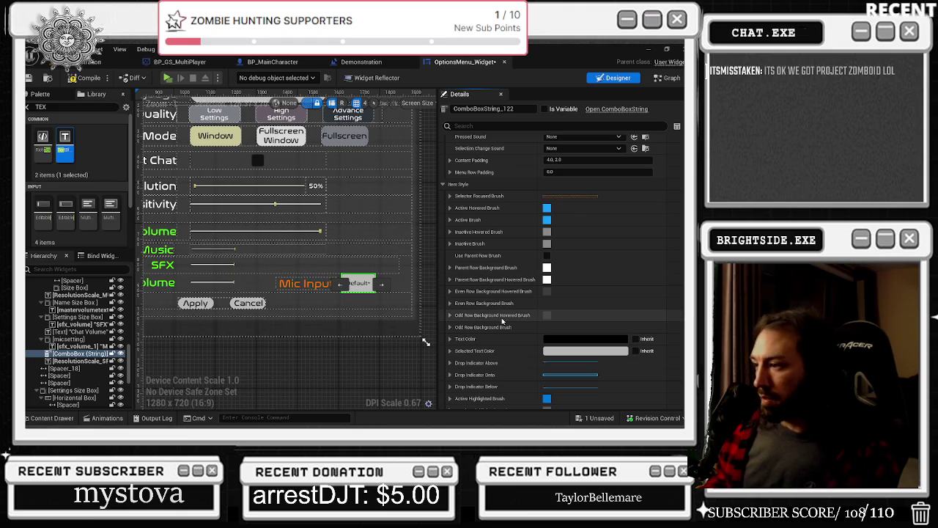
pyautogui.scroll(-5, 513, 293)
pyautogui.click(498, 352)
pyautogui.scroll(-3, 504, 308)
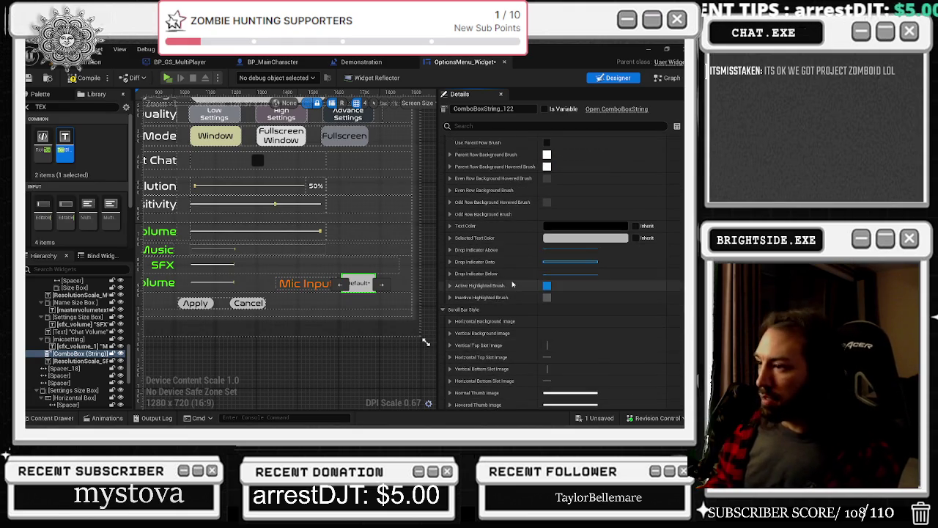
pyautogui.scroll(-5, 510, 289)
pyautogui.scroll(-1, 513, 279)
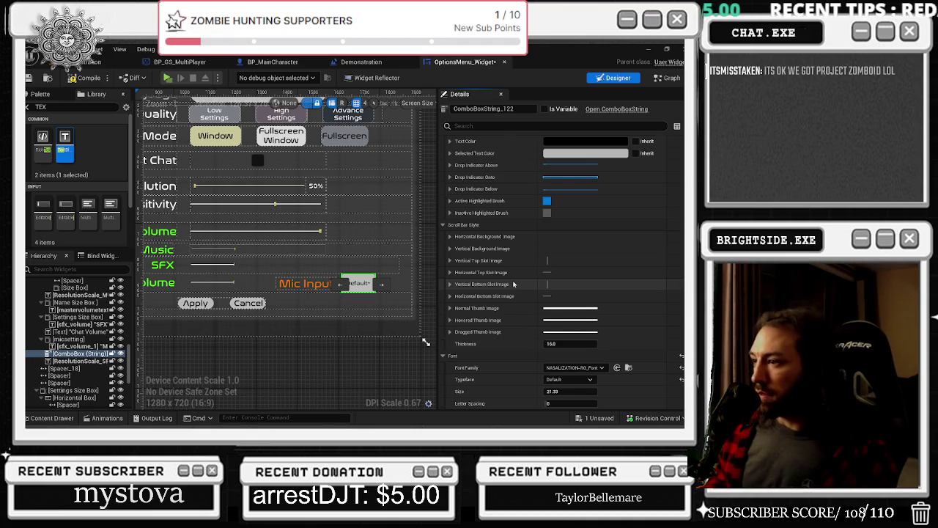
pyautogui.scroll(-5, 513, 285)
pyautogui.scroll(-9, 514, 285)
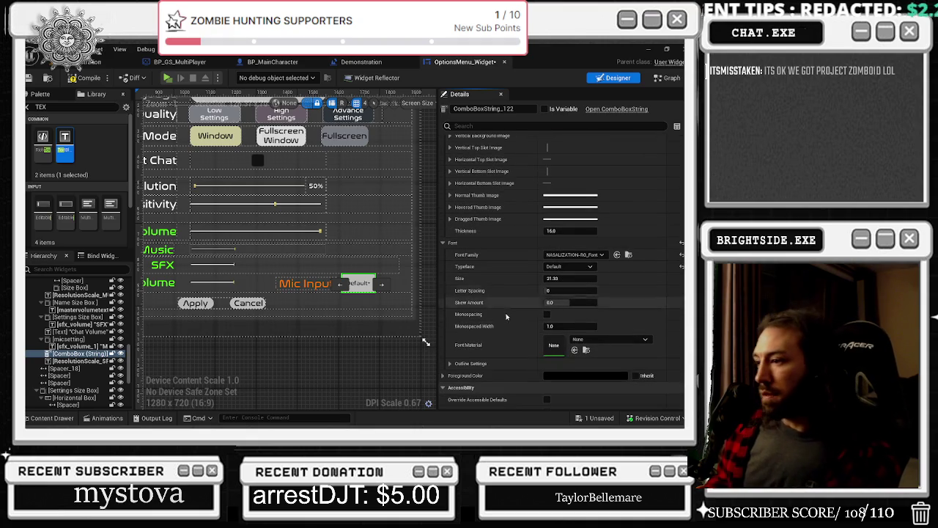
pyautogui.scroll(-1, 503, 341)
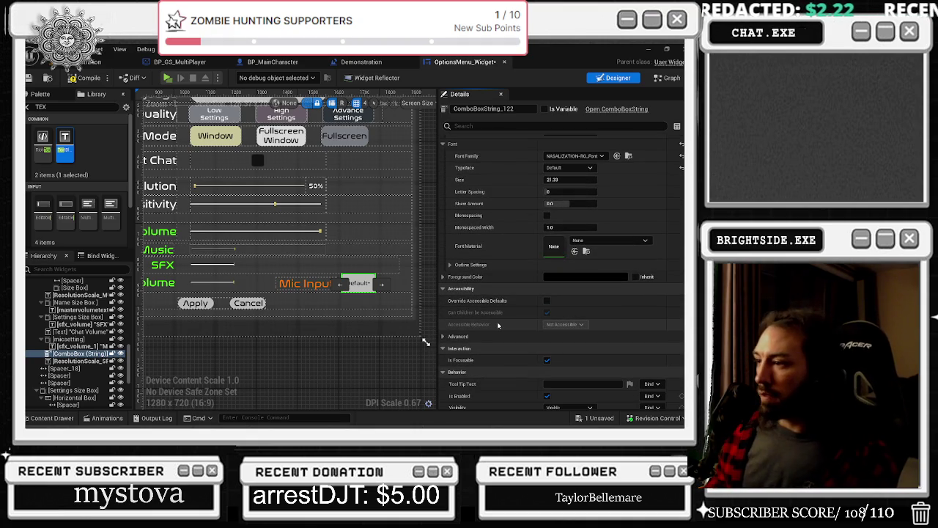
pyautogui.scroll(-9, 497, 323)
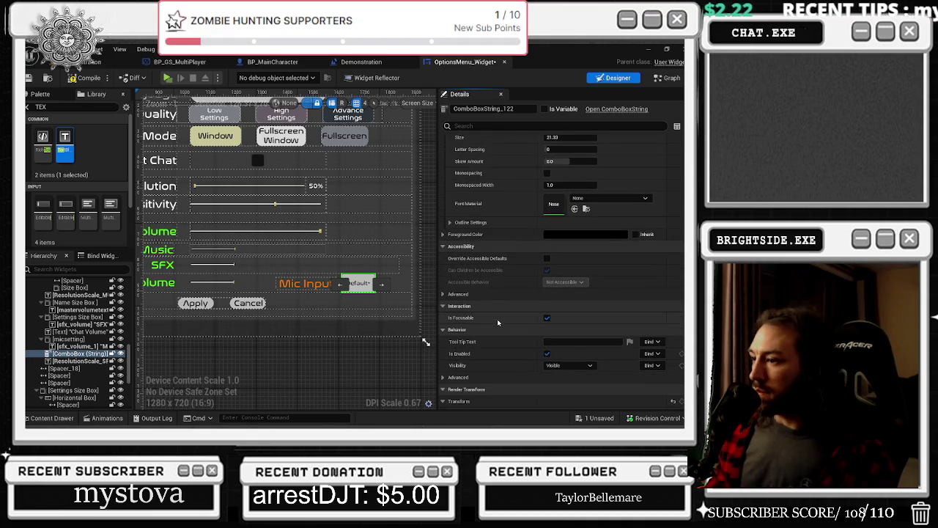
pyautogui.scroll(-9, 526, 283)
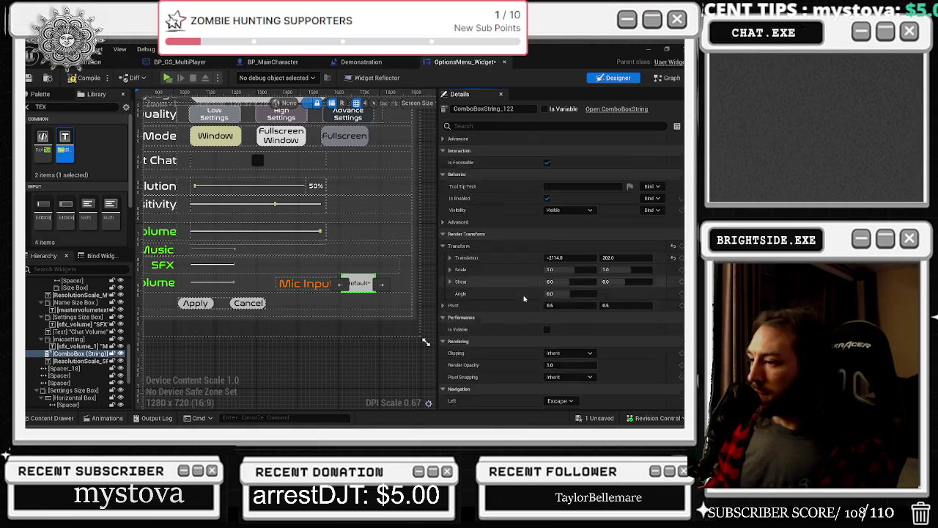
pyautogui.scroll(-4, 527, 285)
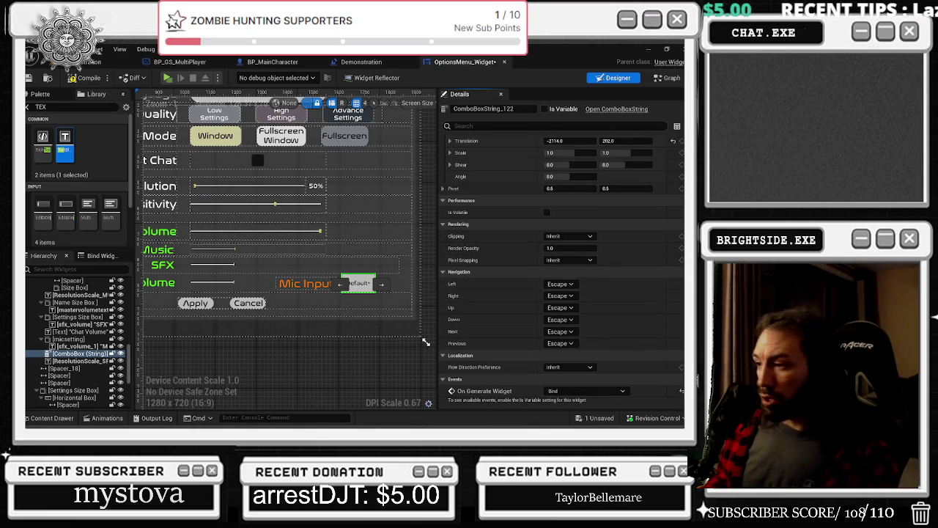
pyautogui.scroll(15, 561, 271)
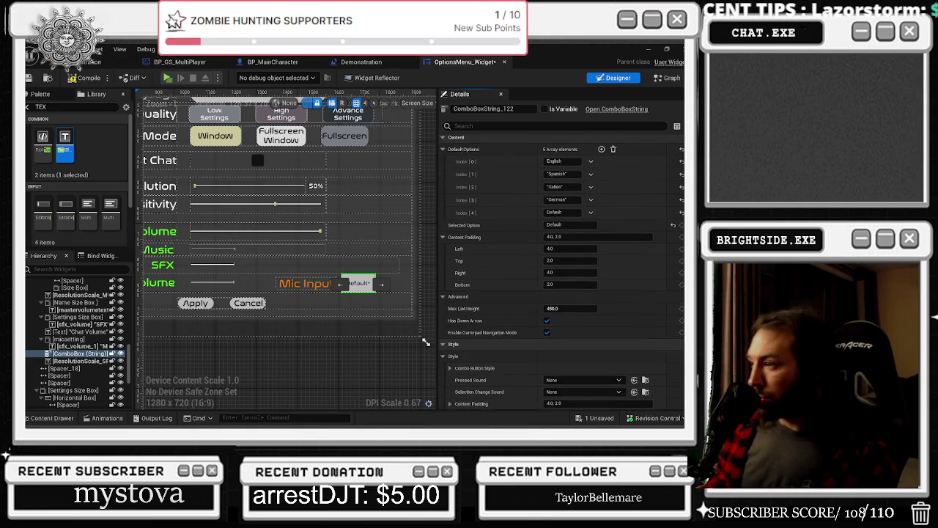
pyautogui.scroll(5, 562, 271)
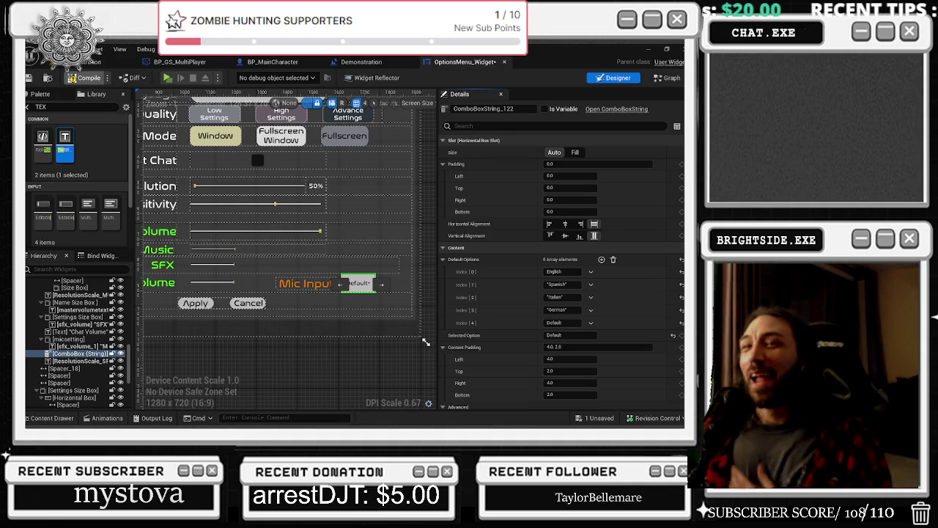
pyautogui.click(88, 78)
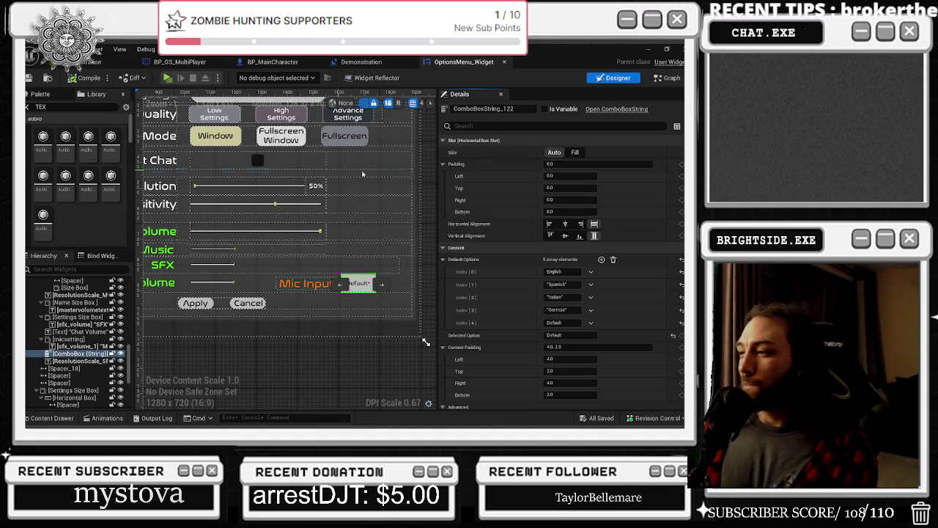
# - View the Demonstration level blueprint's event graph, then return to the OptionsMenu widget
pyautogui.click(355, 62)
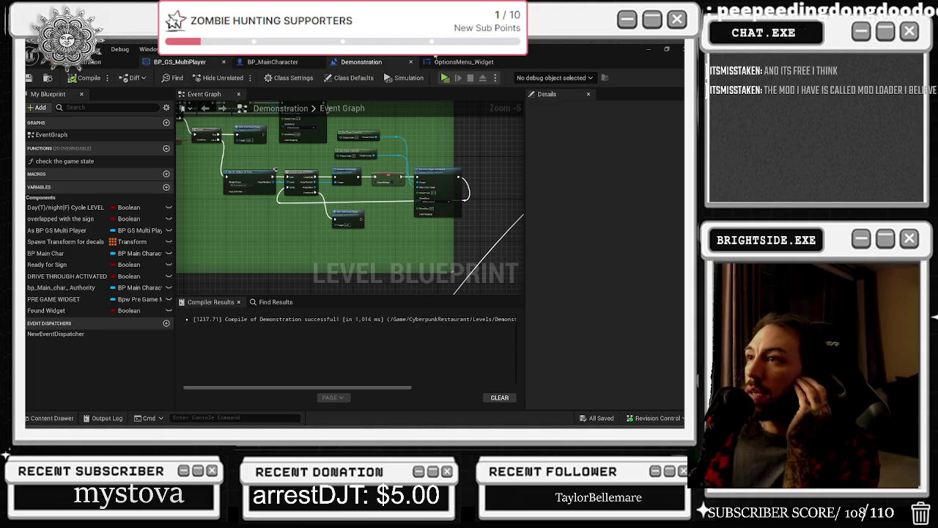
pyautogui.click(461, 62)
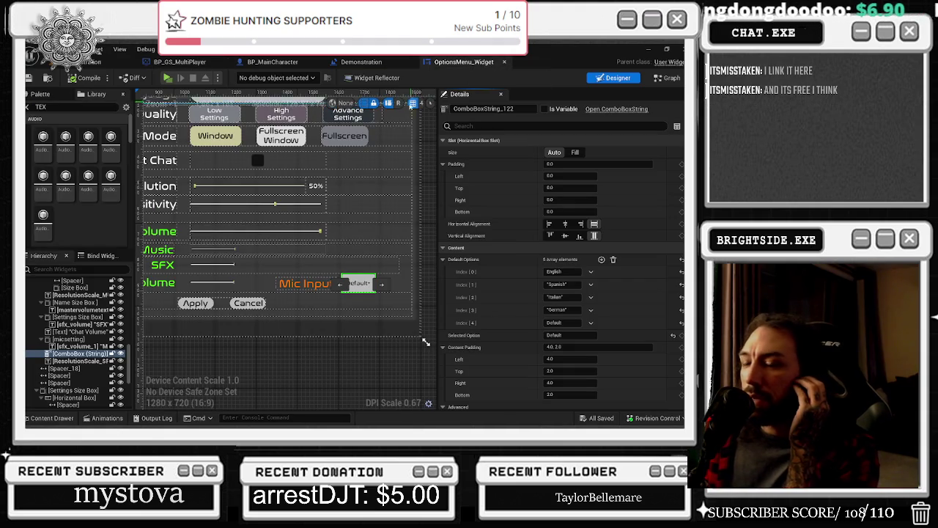
# - Pan the options menu canvas to reveal the Language row
pyautogui.moveTo(229, 287); pyautogui.dragTo(264, 290)
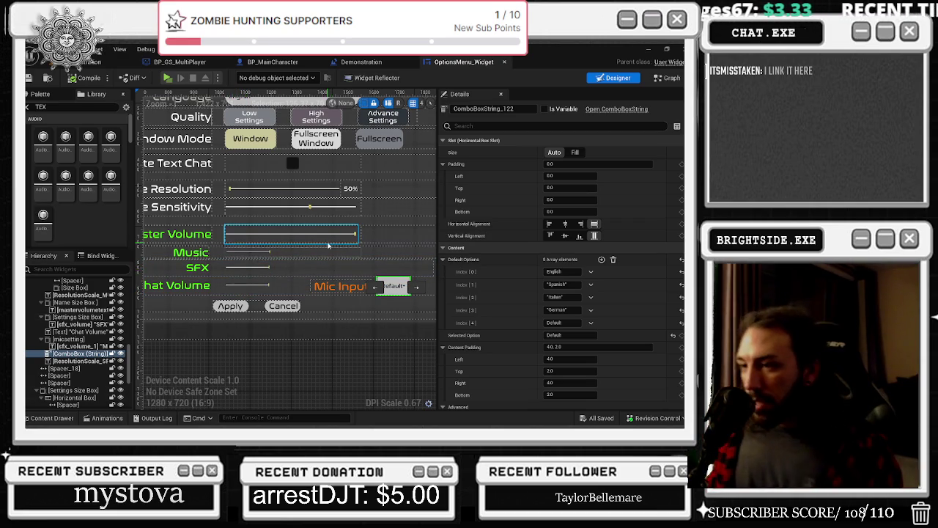
pyautogui.moveTo(328, 258); pyautogui.dragTo(308, 255)
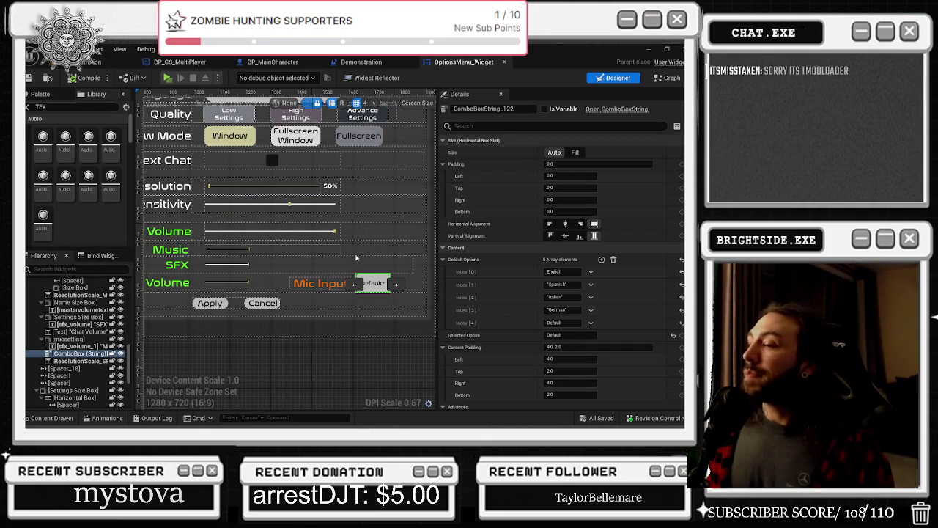
pyautogui.moveTo(370, 292)
pyautogui.mouseDown()
pyautogui.moveTo(434, 316)
pyautogui.moveTo(399, 284)
pyautogui.mouseUp()
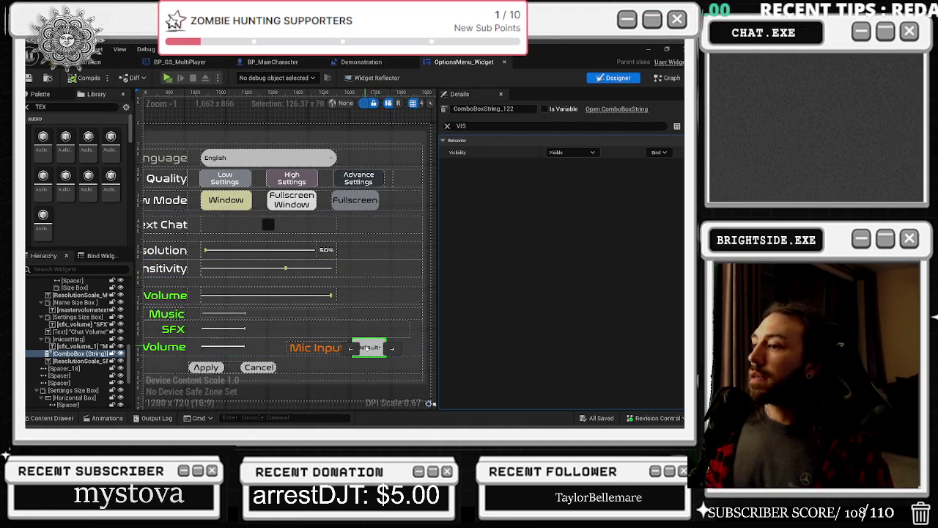
# - Make the combo box a variable named MIC INPUT DROP DOWN, then switch to the browser
pyautogui.click(532, 109)
pyautogui.write('MIC INPUT DROP D')
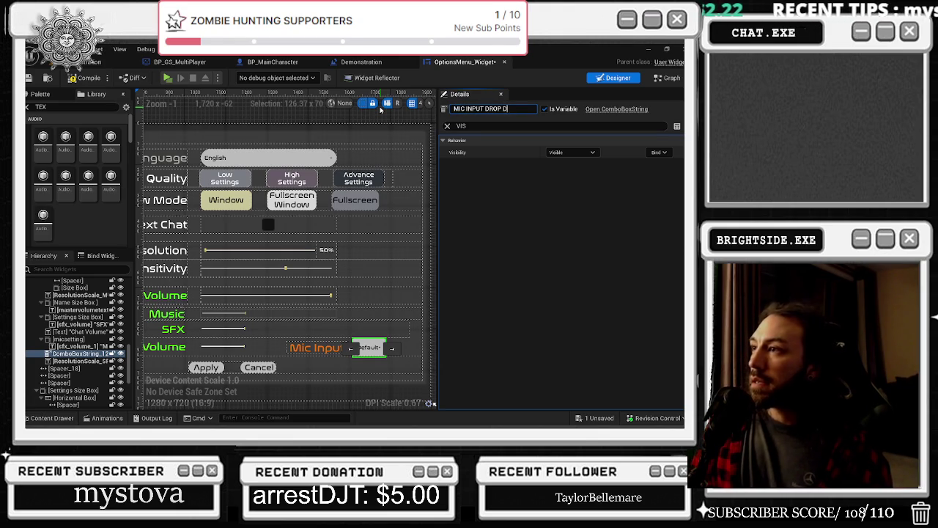
pyautogui.write('OWN')
pyautogui.press('Return')
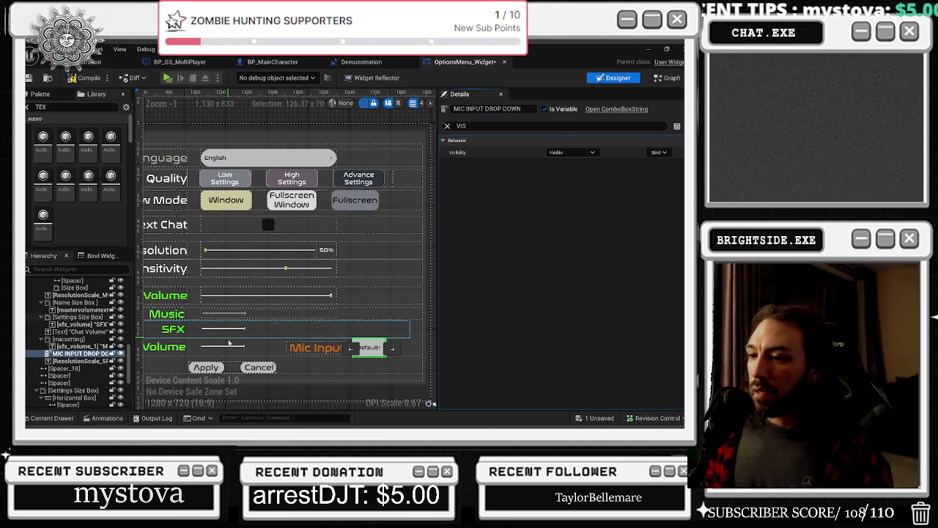
pyautogui.click(226, 347)
pyautogui.hotkey('alt', 'Tab')
pyautogui.hotkey('alt', 'Tab')
pyautogui.hotkey('alt', 'Tab')
pyautogui.hotkey('alt', 'Tab')
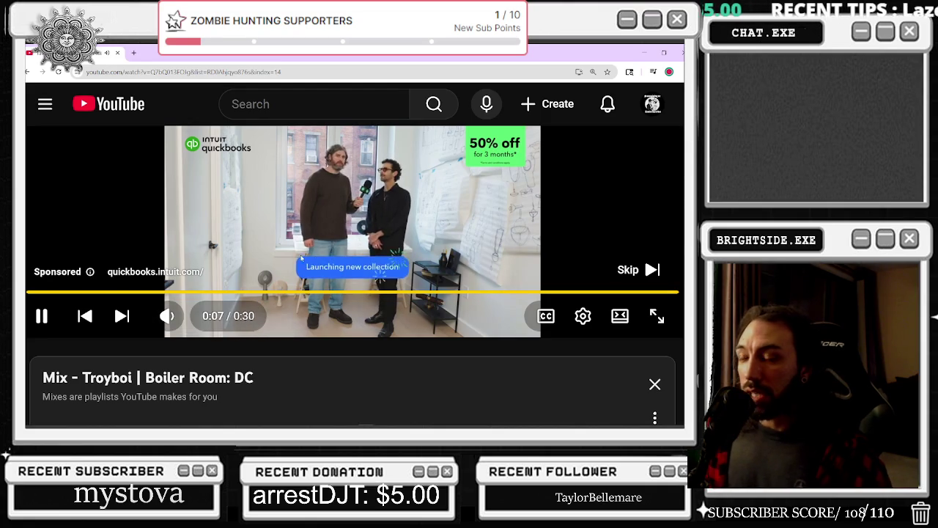
# - Lower the video volume, skip the ad to start the Troyboi Boiler Room mix, and switch back to Unreal
pyautogui.moveTo(214, 318); pyautogui.dragTo(200, 326)
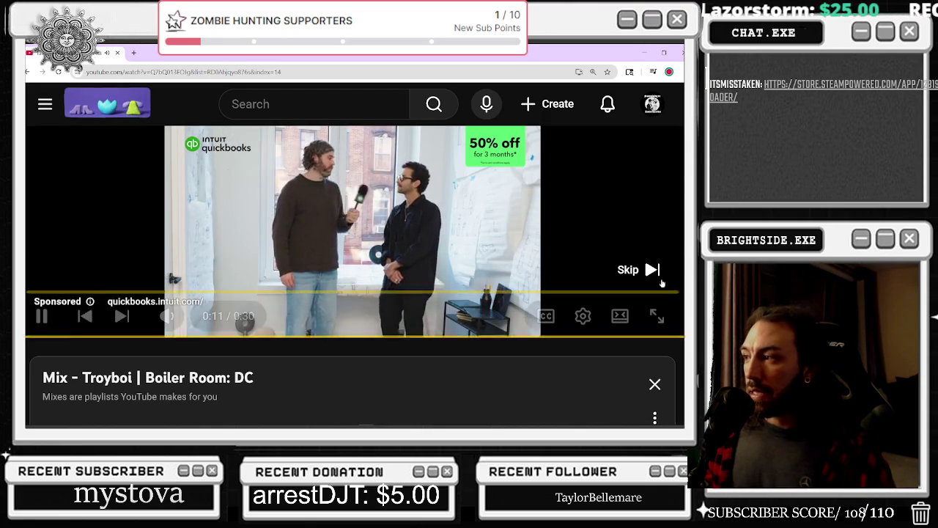
pyautogui.click(198, 318)
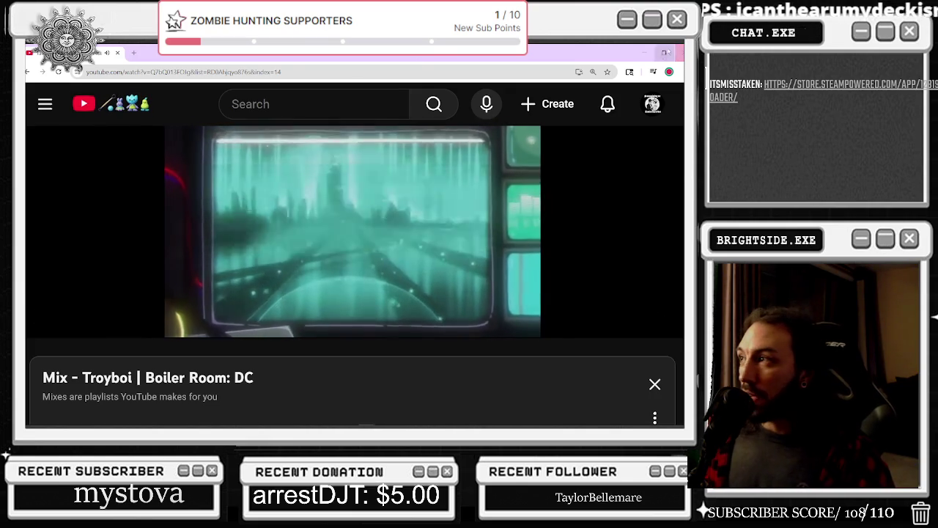
pyautogui.hotkey('alt', 'Tab')
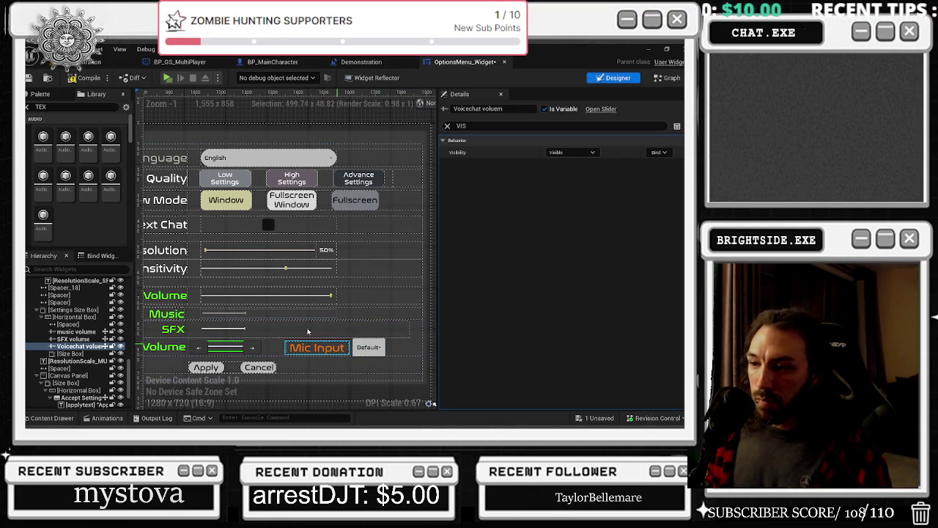
# - Bring all the options row labels into view and select the Chat Volume text block
pyautogui.press('Home')
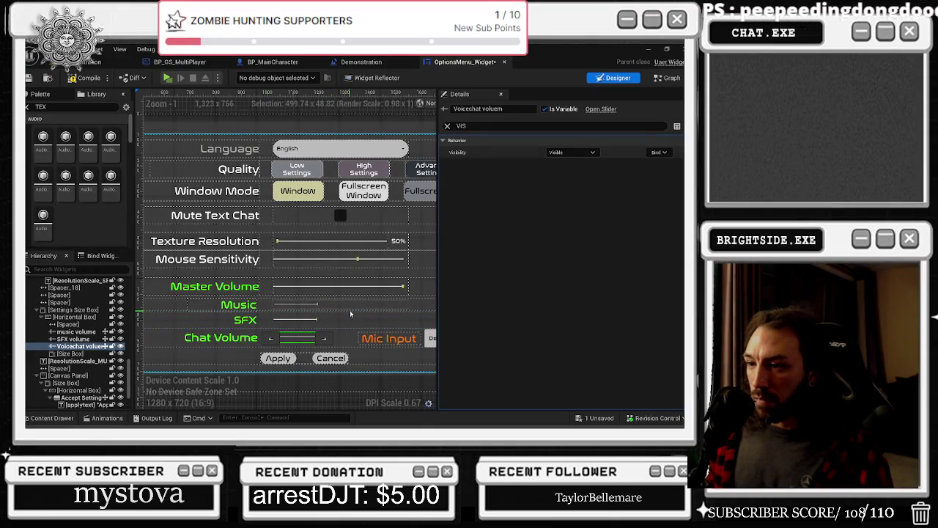
pyautogui.click(238, 338)
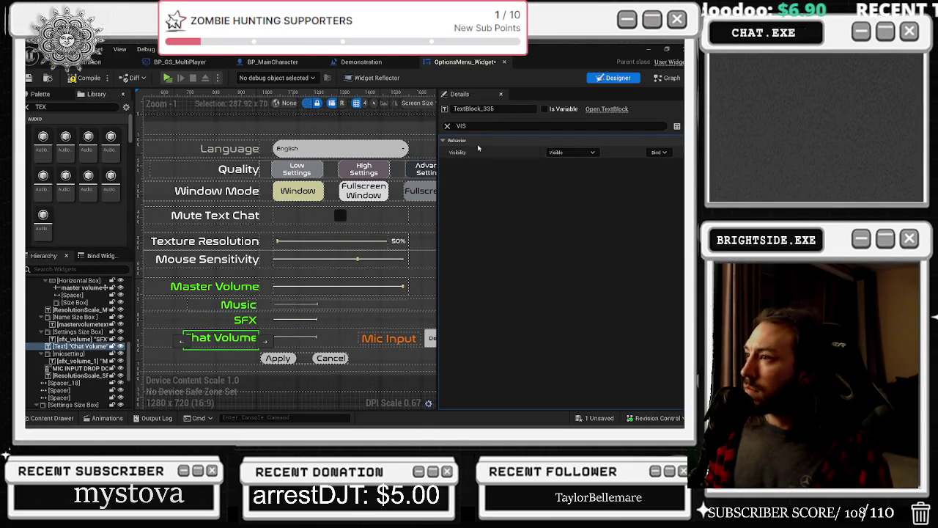
# - Select the micsetting container and drag its Render Transform Translation to -2199, 213
pyautogui.click(450, 126)
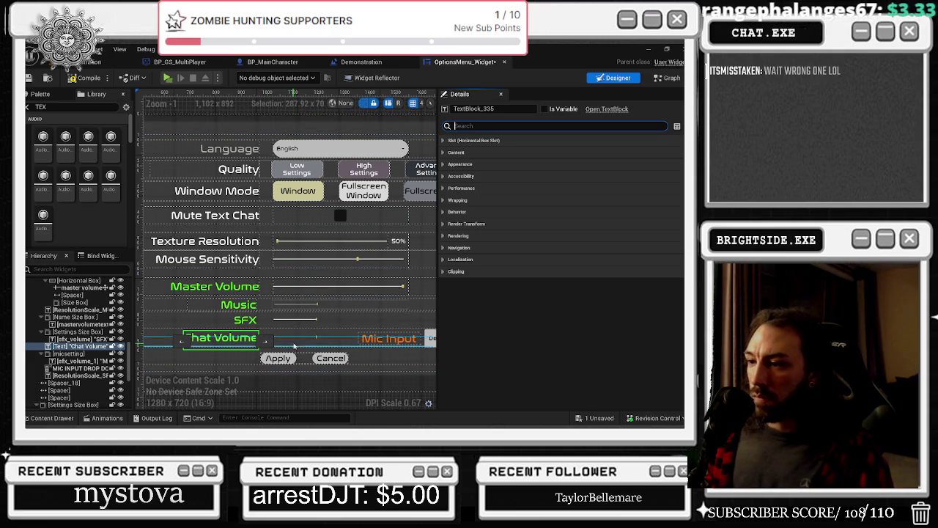
pyautogui.scroll(3, 299, 340)
pyautogui.scroll(-3, 300, 341)
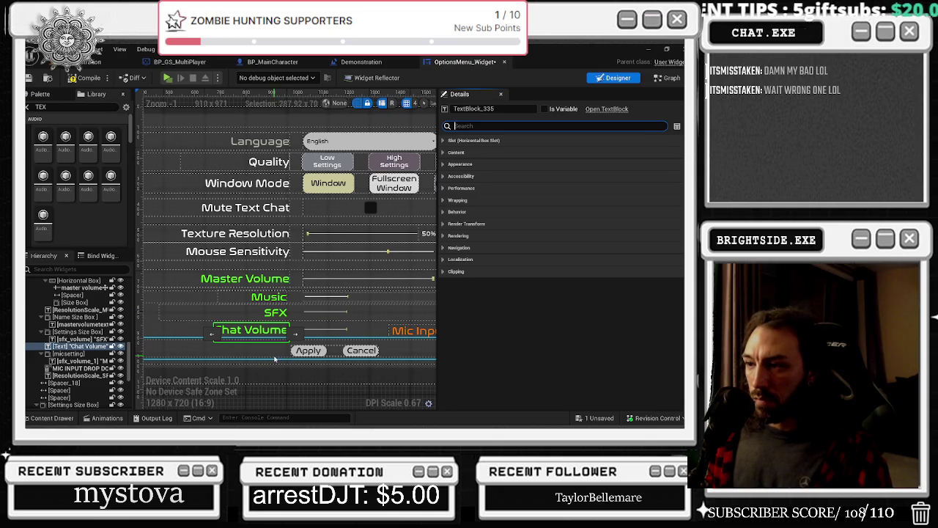
pyautogui.moveTo(265, 324); pyautogui.dragTo(169, 321)
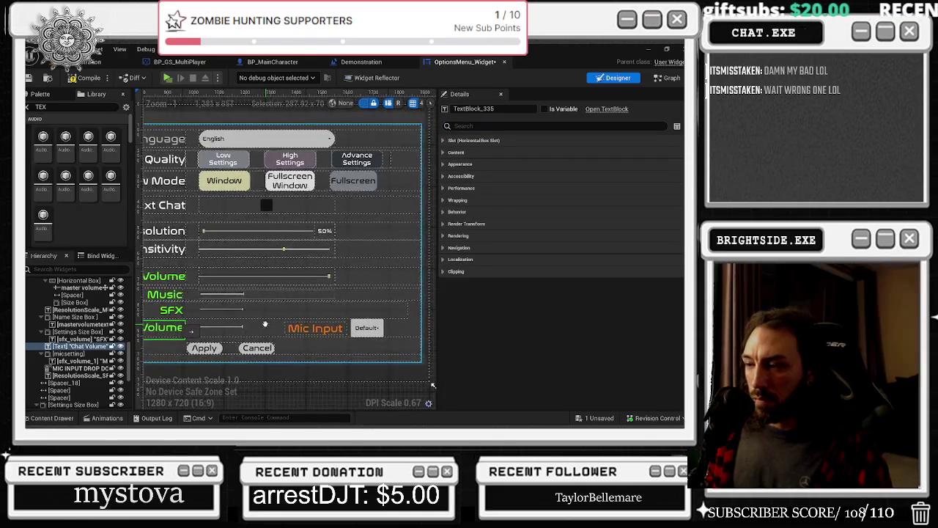
pyautogui.click(306, 328)
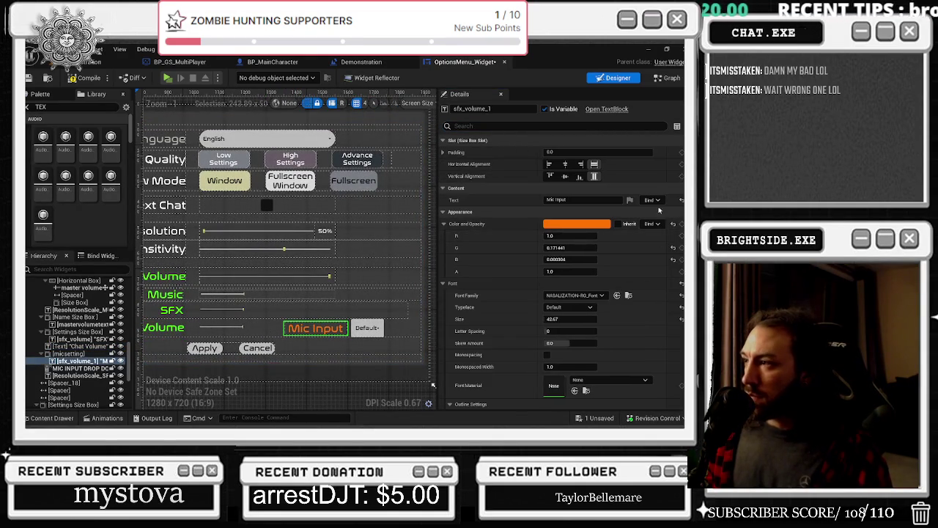
pyautogui.click(68, 353)
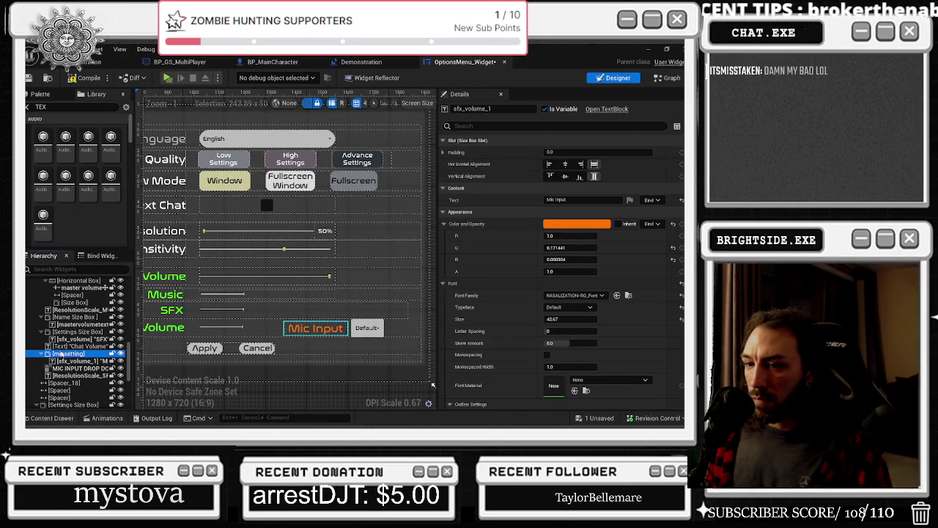
pyautogui.scroll(-5, 628, 265)
pyautogui.scroll(-5, 628, 266)
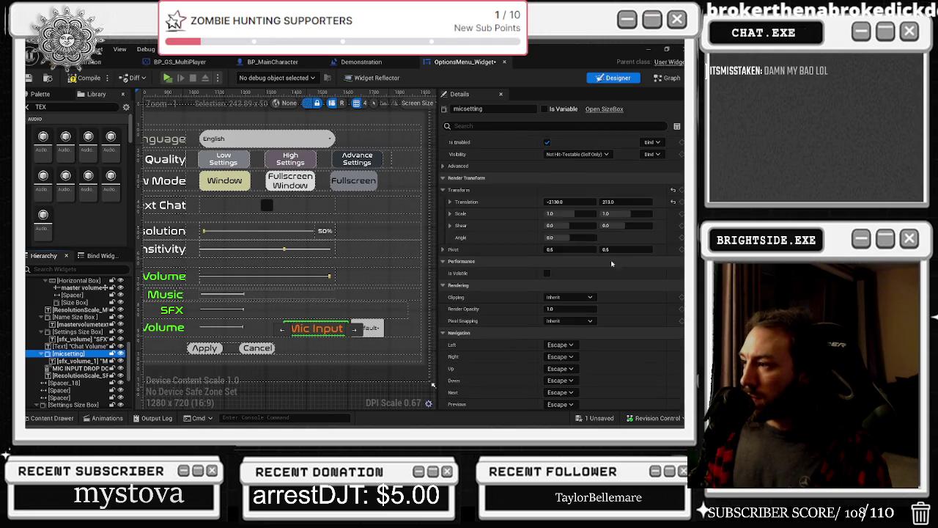
pyautogui.moveTo(568, 201)
pyautogui.mouseDown()
pyautogui.moveTo(550, 201)
pyautogui.moveTo(568, 202)
pyautogui.mouseUp()
pyautogui.write('-2199')
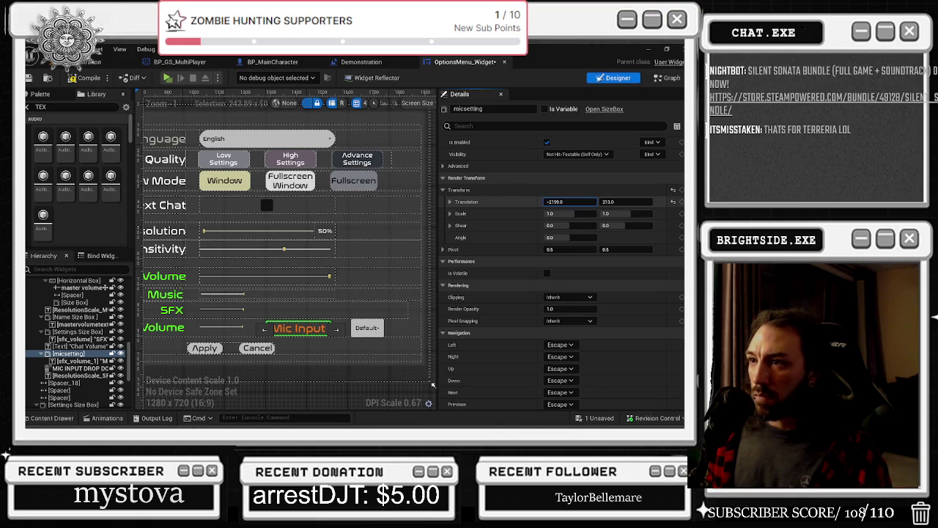
# - Drag the MIC INPUT DROP DOWN's Translation X to -2169, with Y at 202
pyautogui.click(367, 327)
pyautogui.scroll(-10, 564, 188)
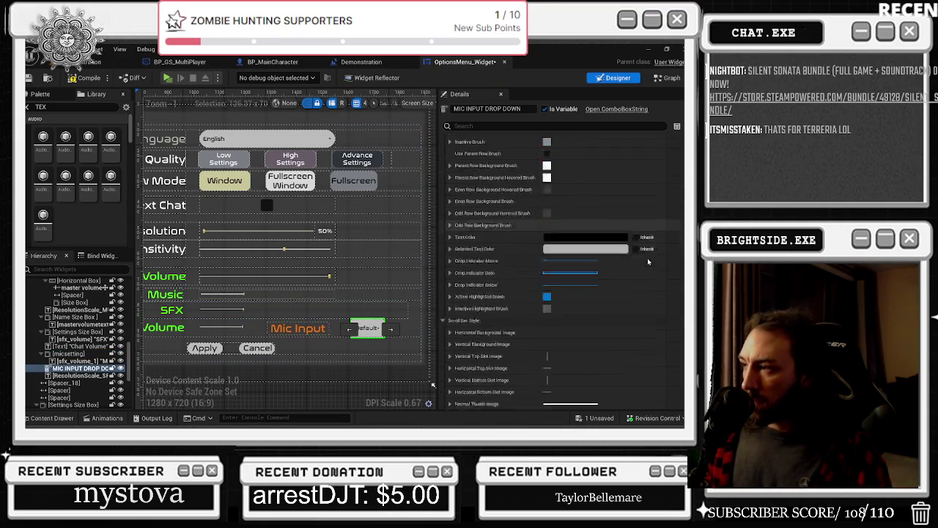
pyautogui.scroll(-5, 586, 290)
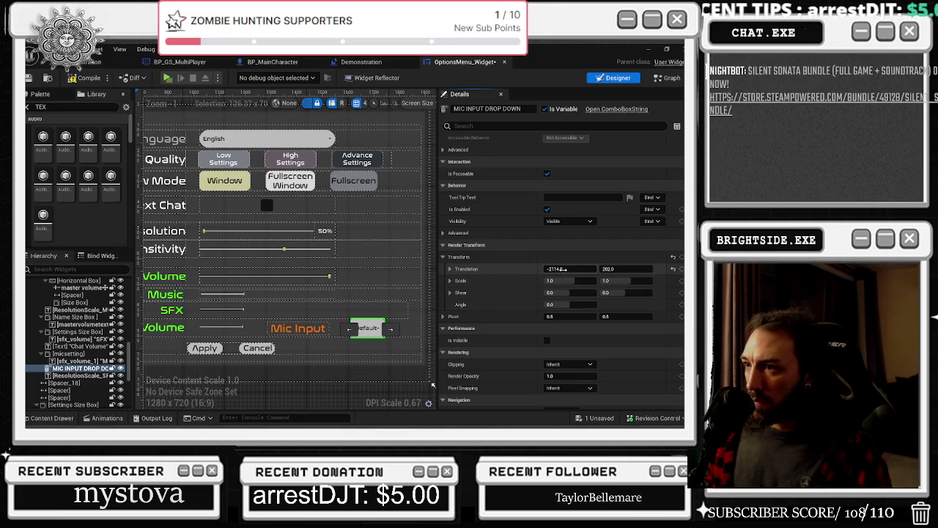
pyautogui.moveTo(561, 269); pyautogui.dragTo(546, 269)
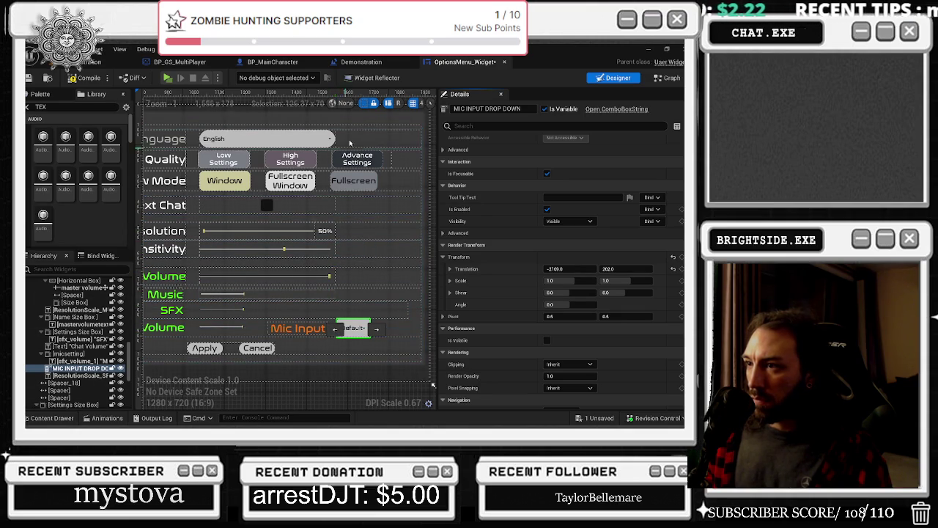
pyautogui.click(184, 242)
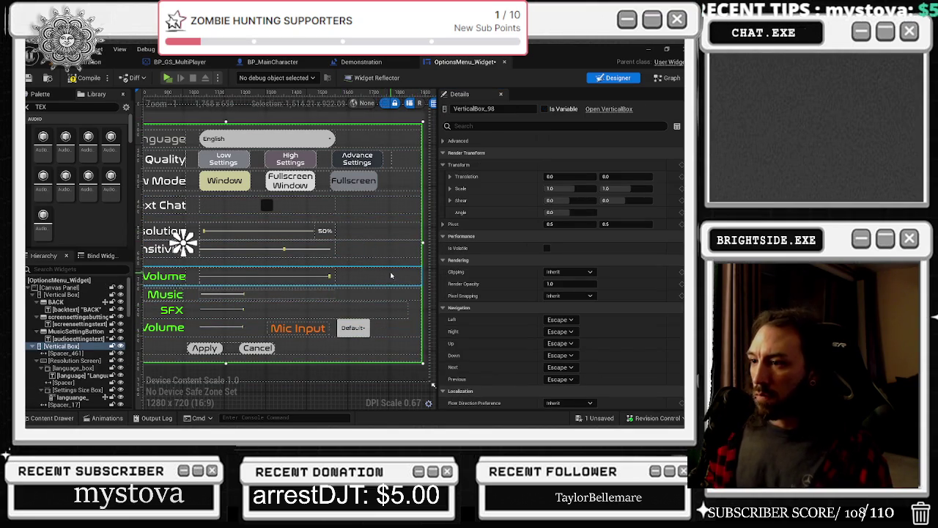
pyautogui.scroll(-2, 389, 277)
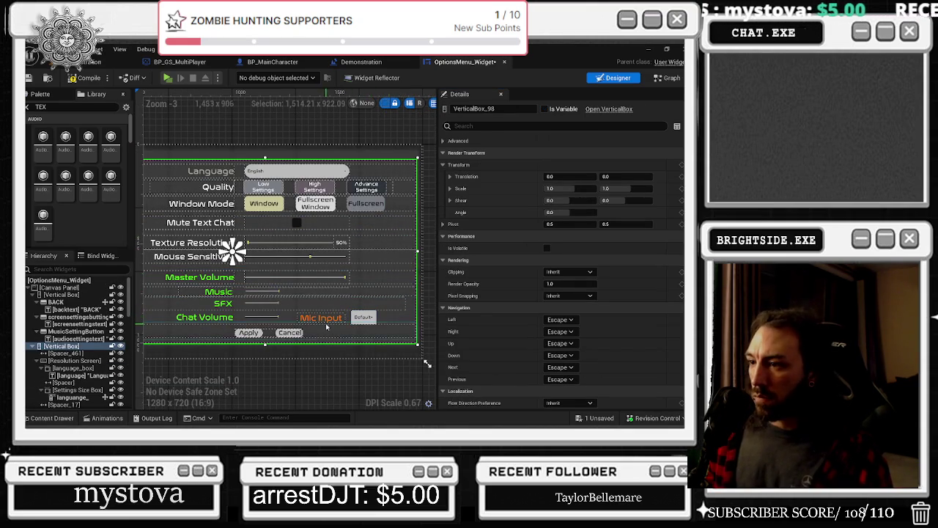
pyautogui.click(255, 318)
pyautogui.click(260, 318)
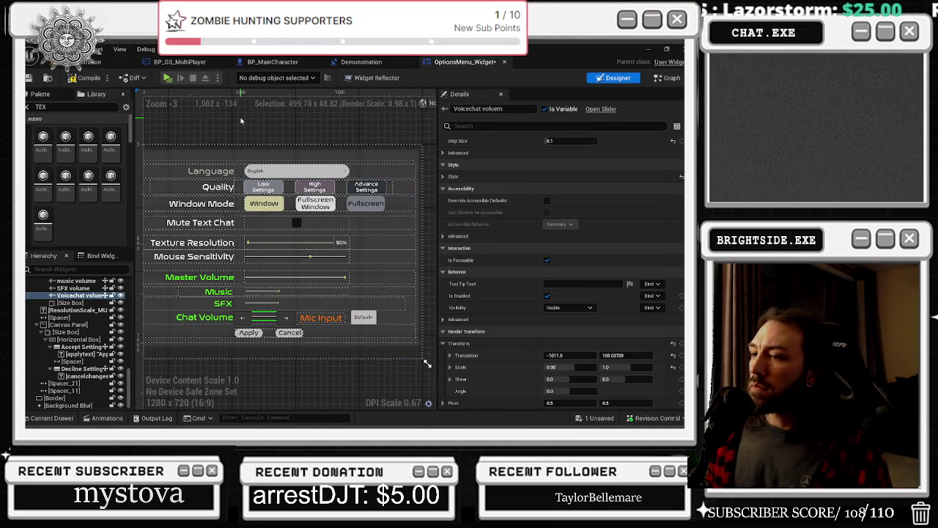
pyautogui.click(196, 318)
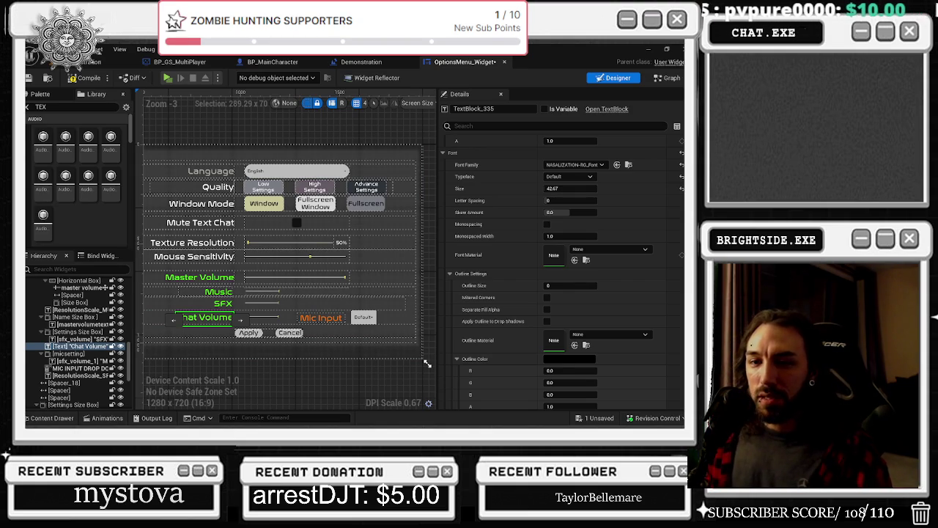
pyautogui.scroll(3, 214, 318)
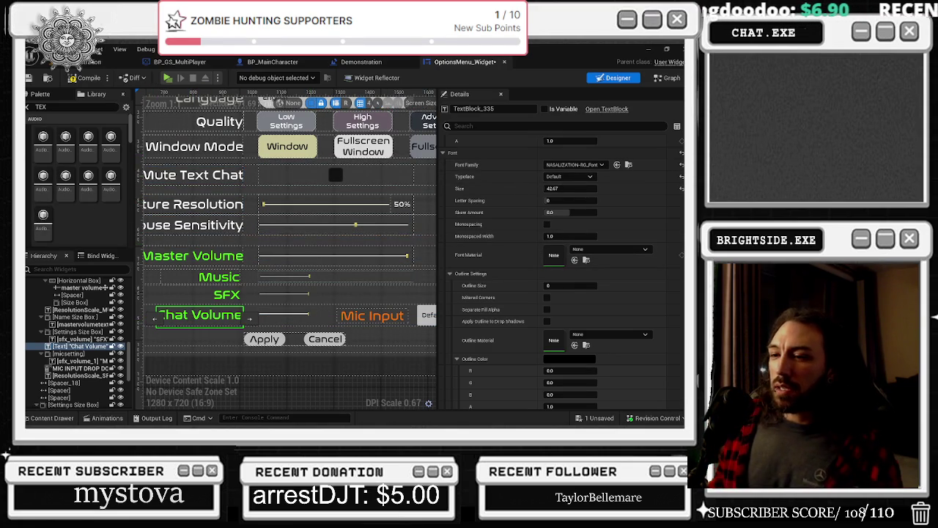
pyautogui.scroll(4, 288, 328)
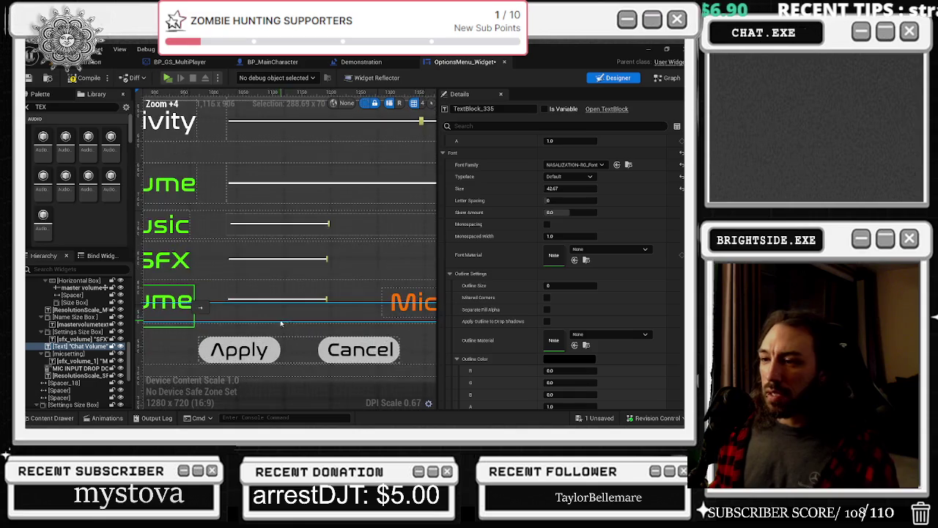
pyautogui.scroll(-3, 380, 235)
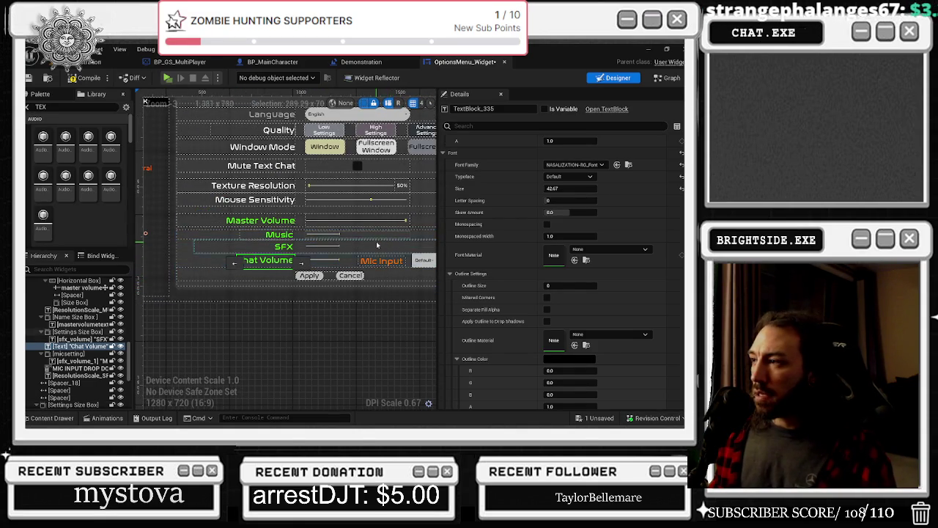
pyautogui.scroll(4, 291, 271)
pyautogui.scroll(-3, 281, 233)
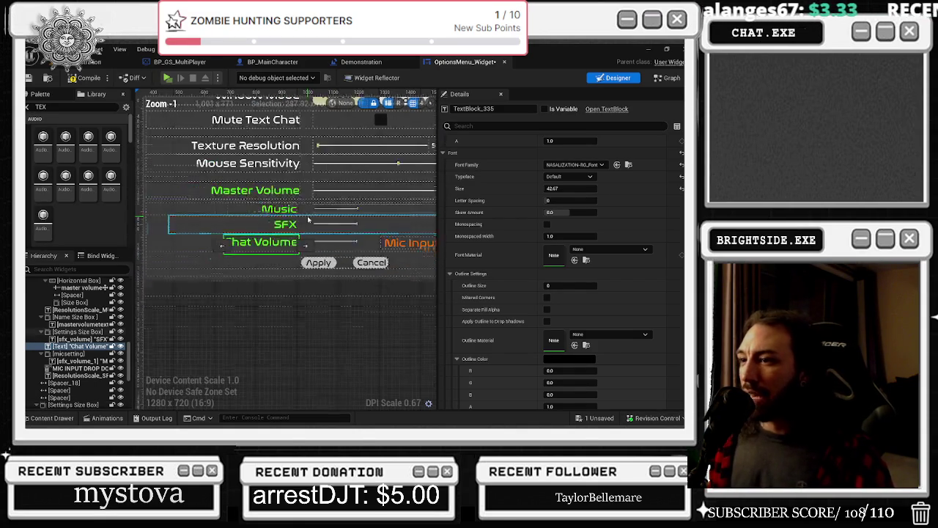
pyautogui.moveTo(367, 232); pyautogui.dragTo(346, 235)
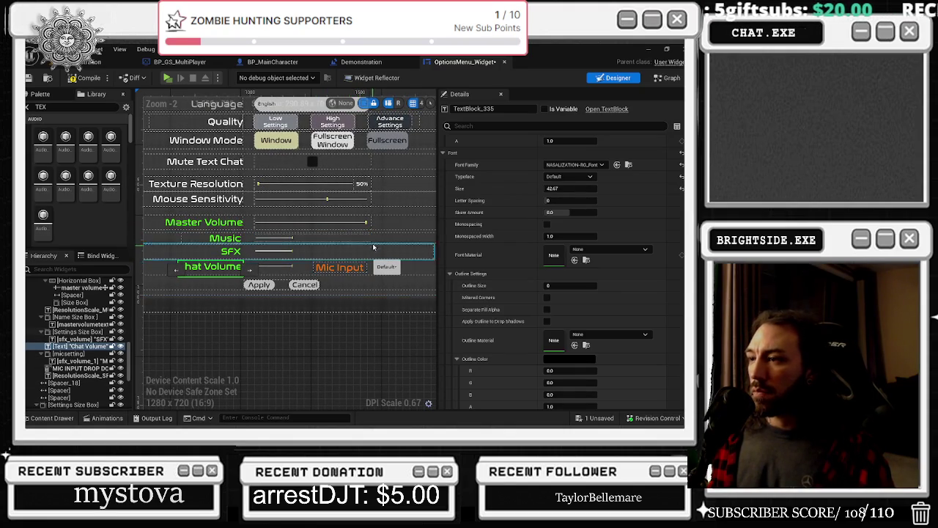
pyautogui.click(340, 267)
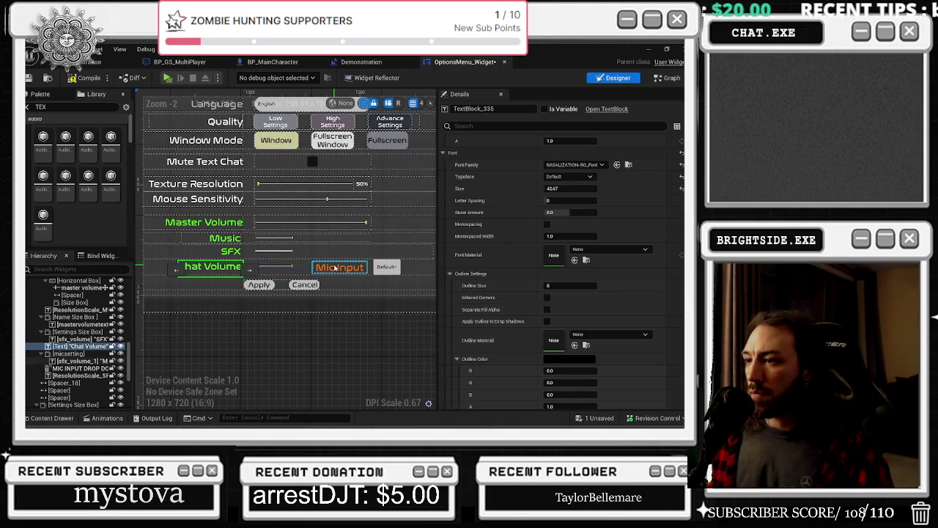
# - Recolour the Mic Input label green by eyedropping the Chat Volume text colour
pyautogui.scroll(5, 565, 258)
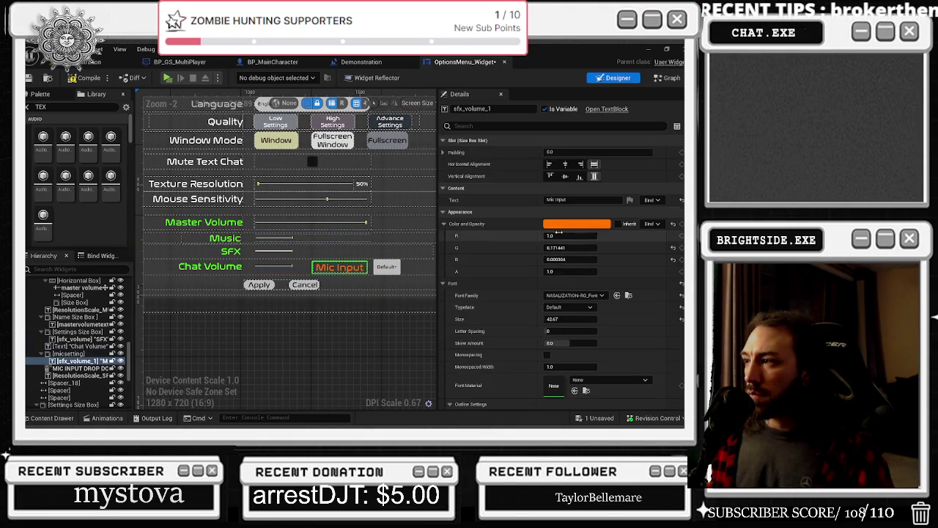
pyautogui.click(576, 224)
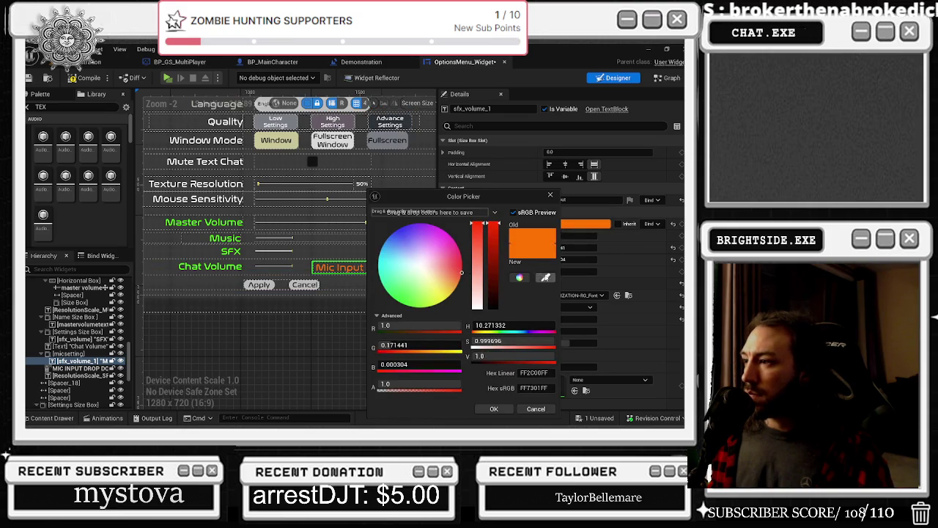
pyautogui.click(214, 264)
pyautogui.click(210, 267)
pyautogui.click(210, 267)
pyautogui.scroll(-3, 428, 299)
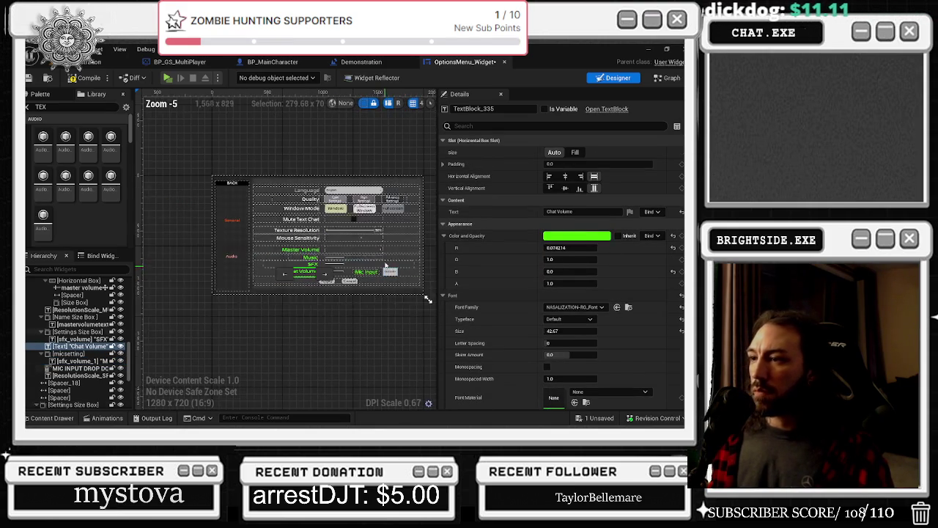
pyautogui.scroll(2, 428, 299)
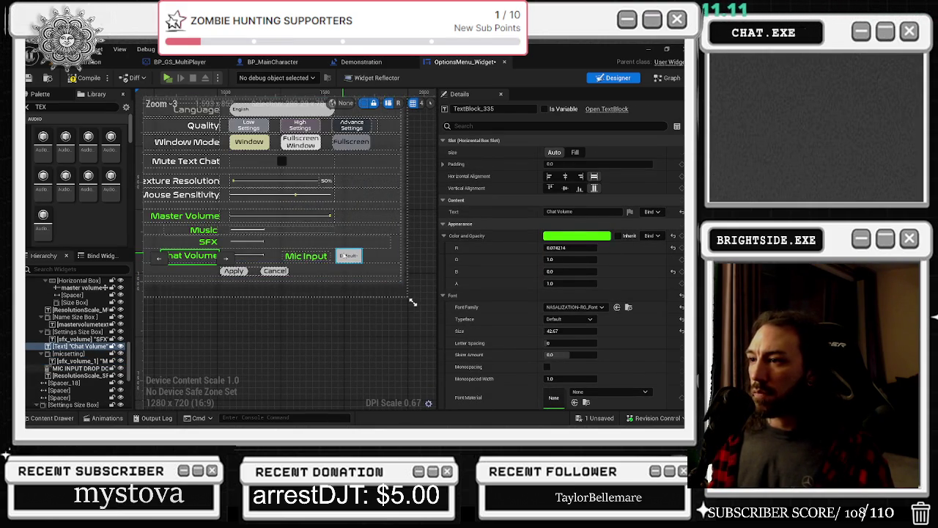
# - Select the MIC INPUT DROP DOWN and scroll its Details down to the Style settings
pyautogui.click(349, 255)
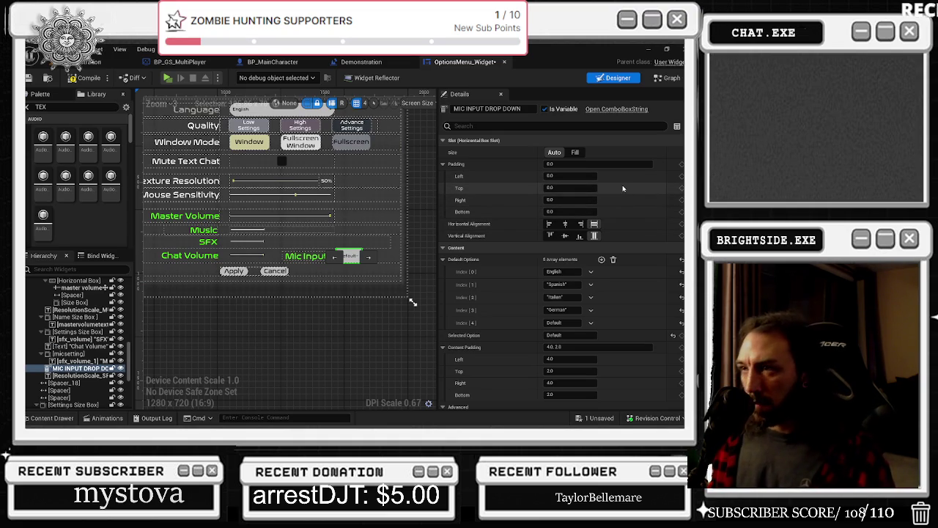
pyautogui.scroll(-5, 622, 190)
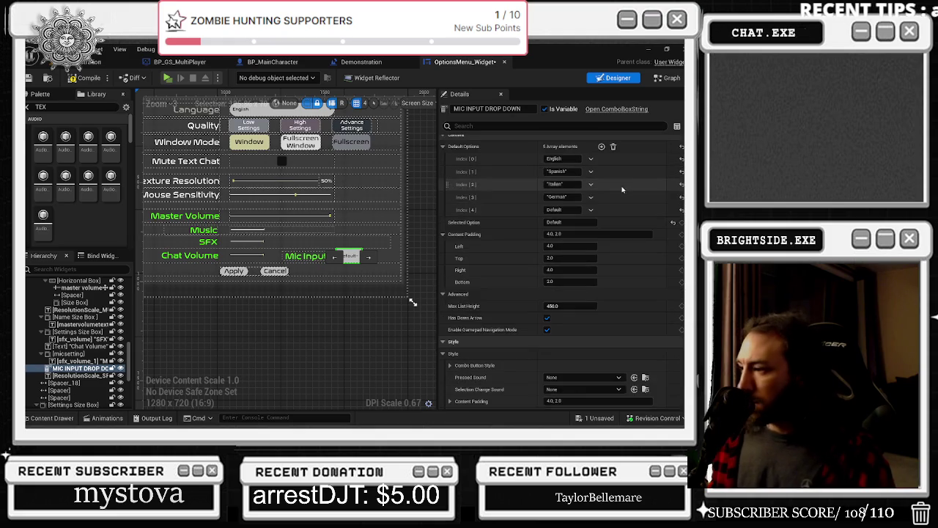
pyautogui.scroll(-1, 621, 189)
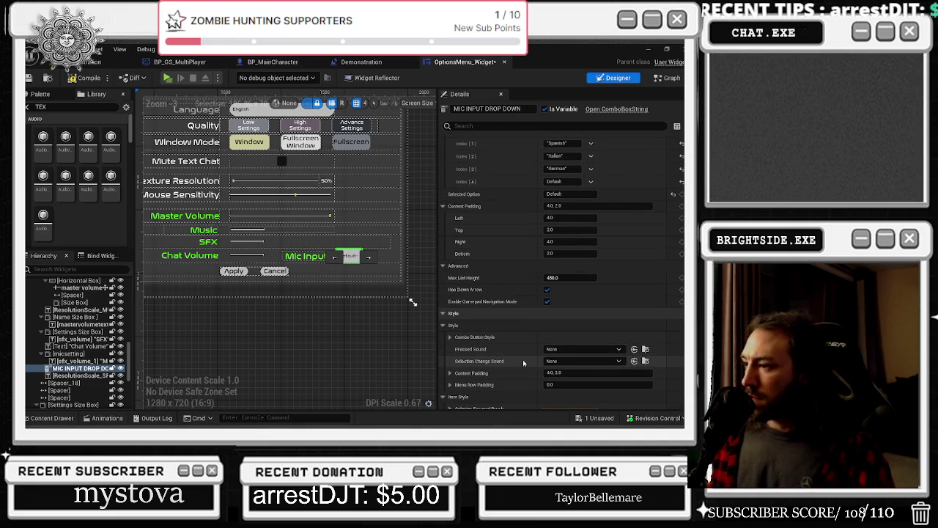
pyautogui.scroll(-1, 514, 355)
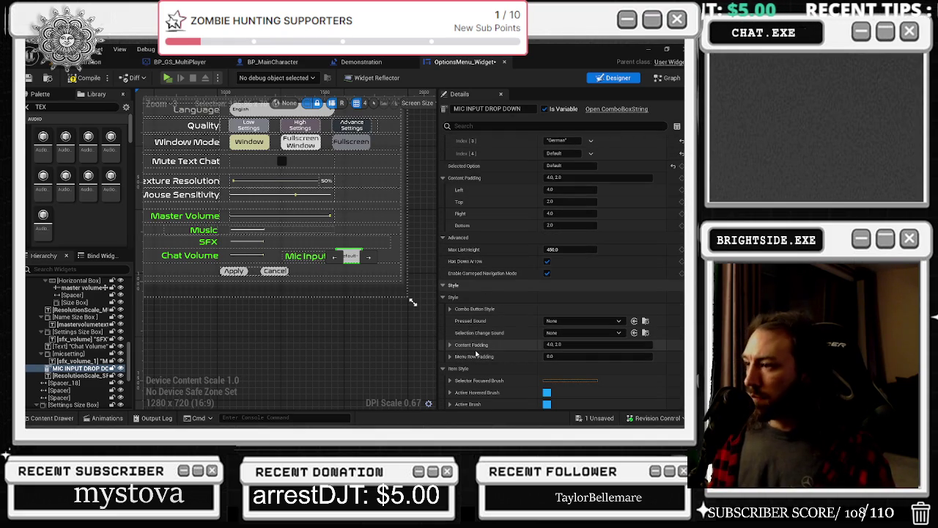
pyautogui.scroll(-6, 474, 351)
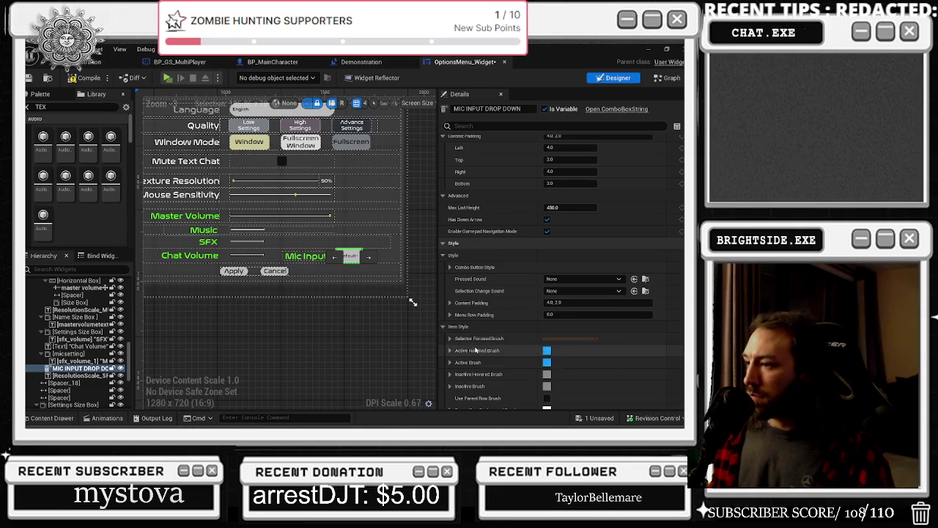
pyautogui.click(517, 125)
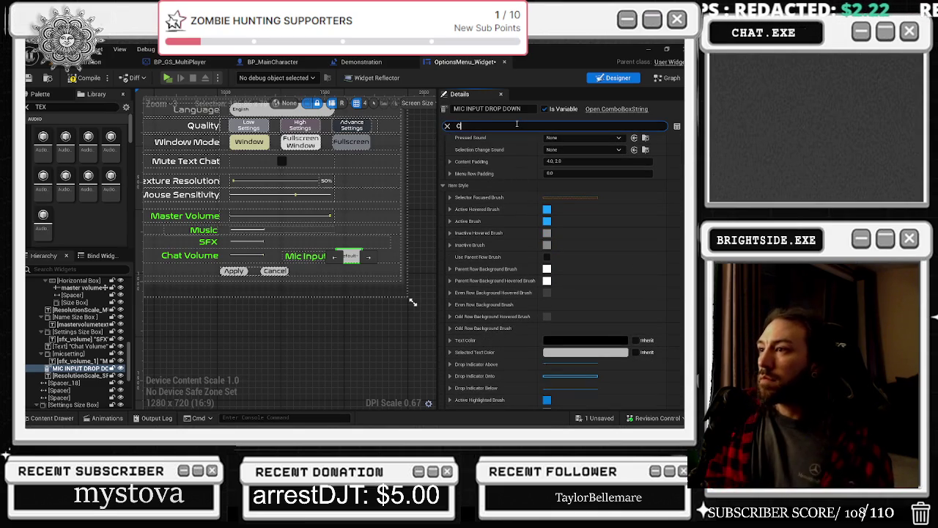
# - Filter Details with 'N' and give the dropdown's button styles 20.0 corner radii
pyautogui.write('ORN')
pyautogui.click(559, 212)
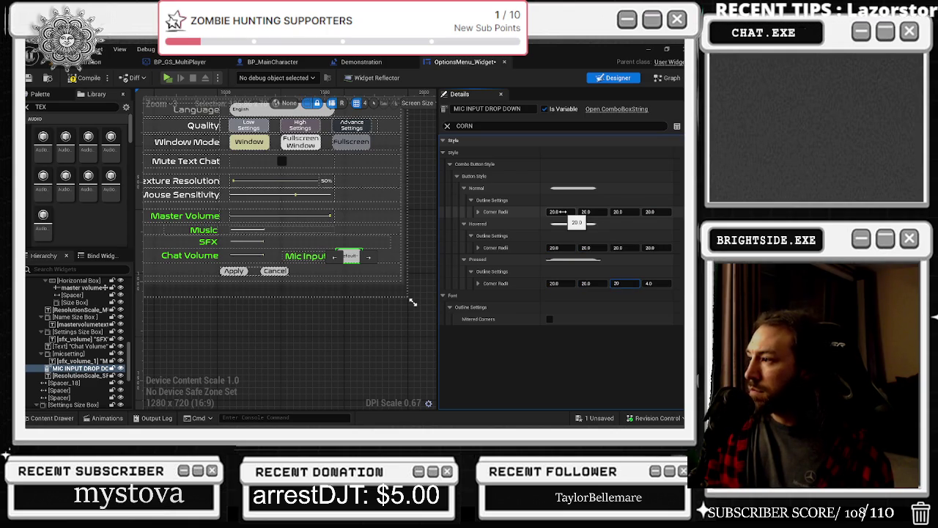
pyautogui.click(398, 289)
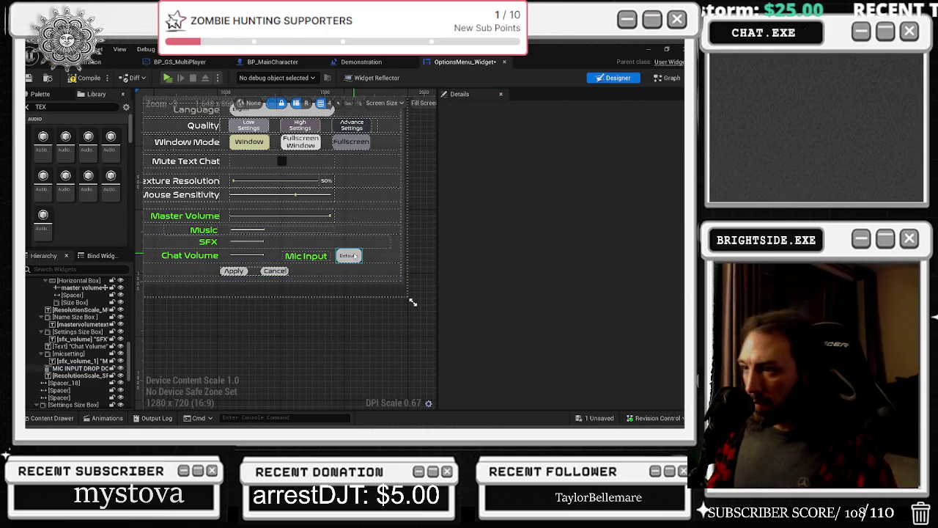
pyautogui.click(351, 255)
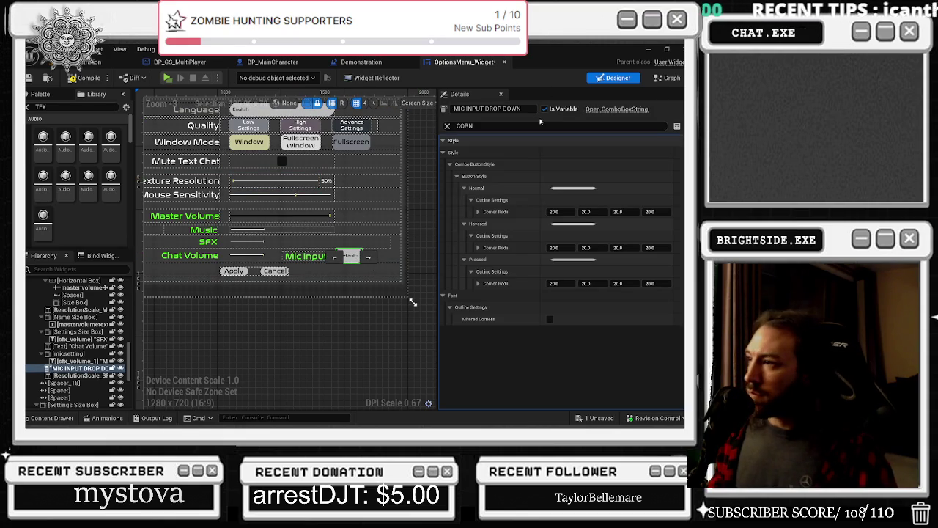
# - Clear the Details filter, review the dropdown's properties, and undo Render Opacity back to 1.0
pyautogui.click(450, 125)
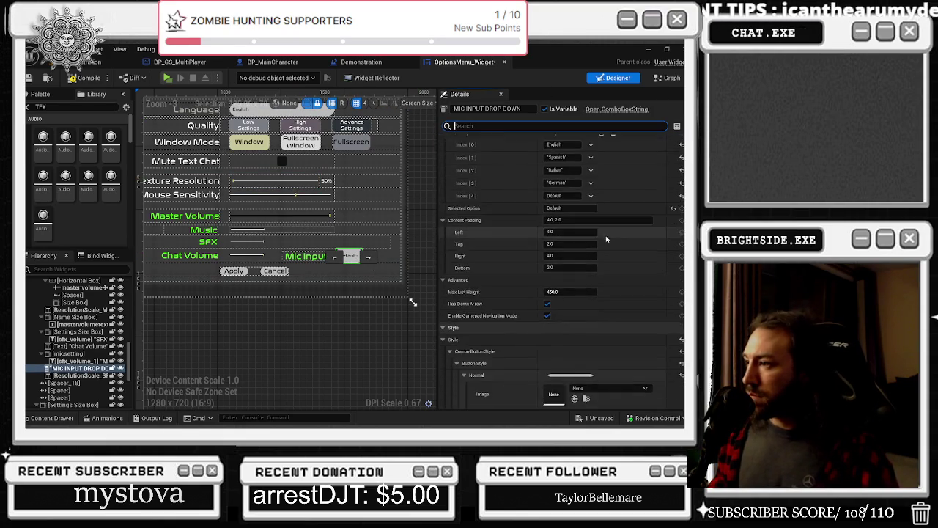
pyautogui.scroll(-6, 607, 257)
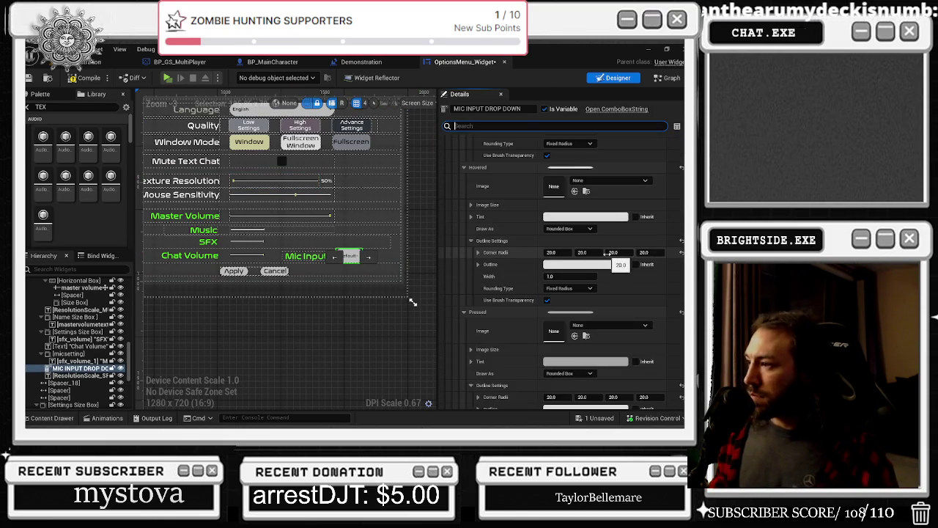
pyautogui.scroll(-10, 565, 271)
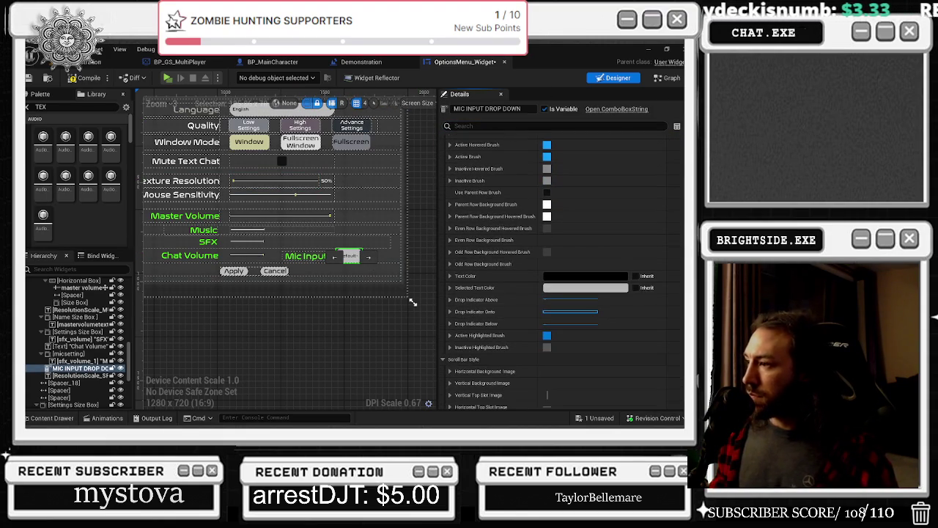
pyautogui.scroll(-5, 547, 272)
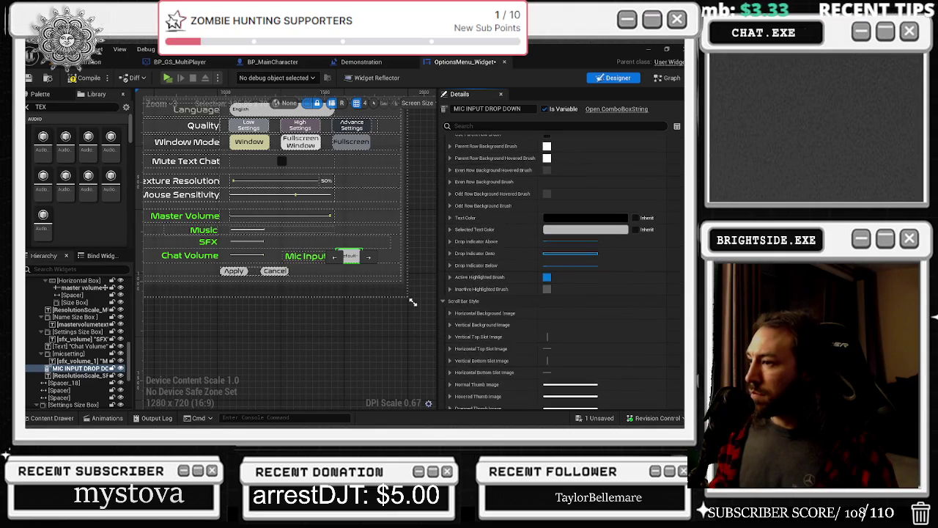
pyautogui.scroll(-4, 557, 271)
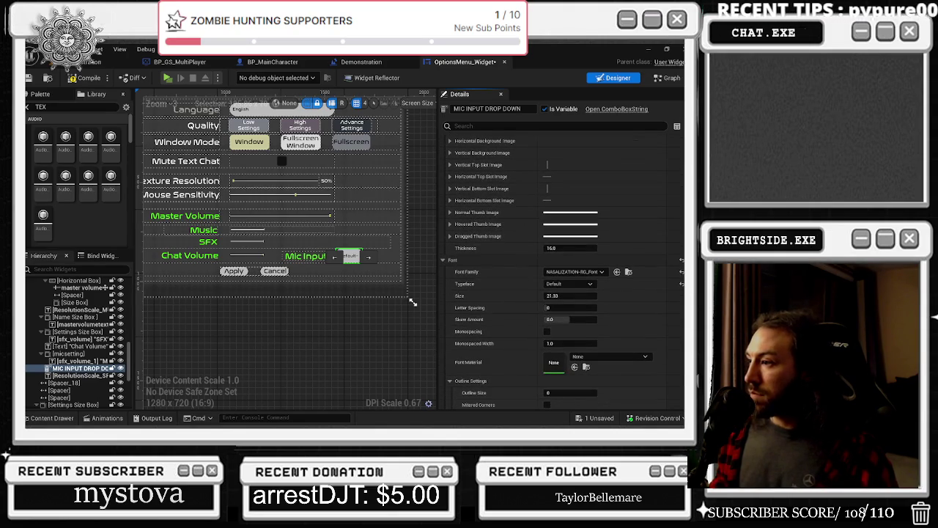
pyautogui.scroll(-10, 611, 276)
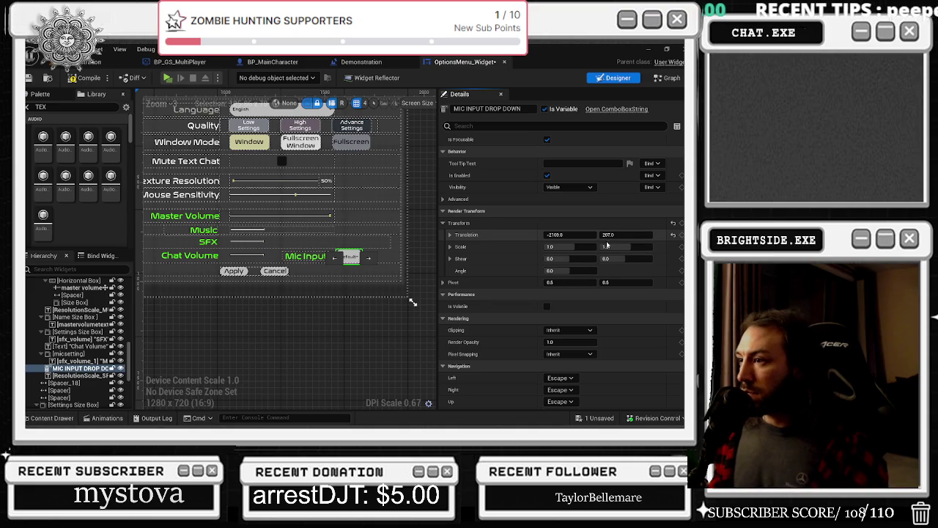
pyautogui.hotkey('ctrl', 'z')
pyautogui.scroll(-3, 564, 242)
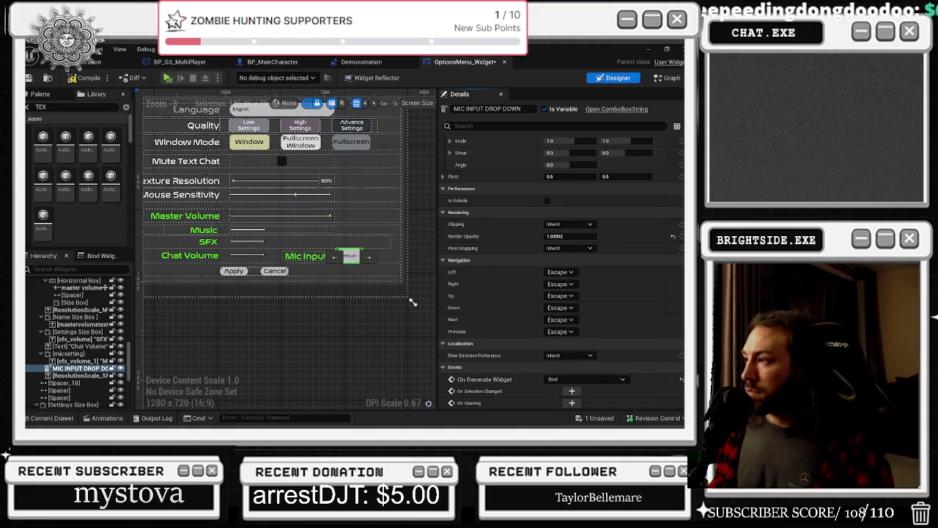
pyautogui.hotkey('ctrl', 'z')
pyautogui.scroll(3, 571, 214)
# - Try shifting the dropdown right, undo it to keep its position, then switch to the browser
pyautogui.moveTo(570, 215); pyautogui.dragTo(591, 214)
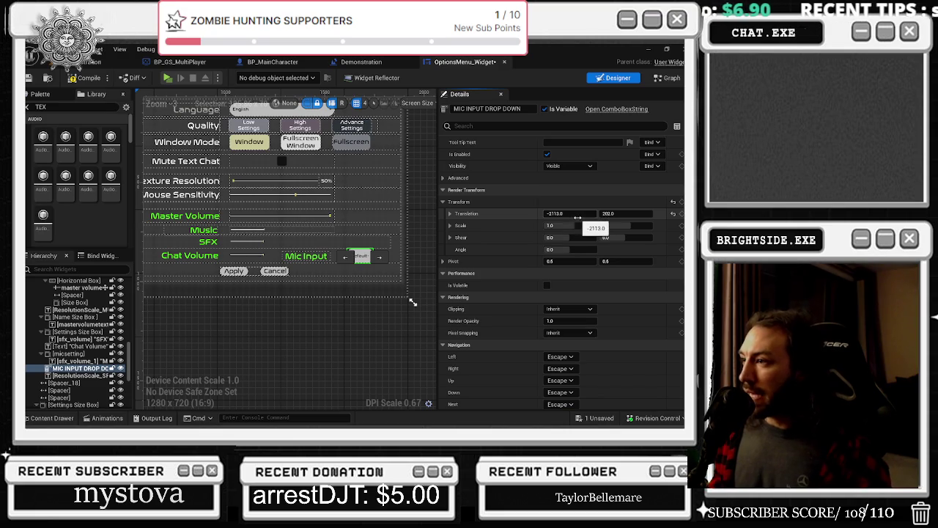
pyautogui.hotkey('ctrl', 'z')
pyautogui.scroll(-10, 618, 229)
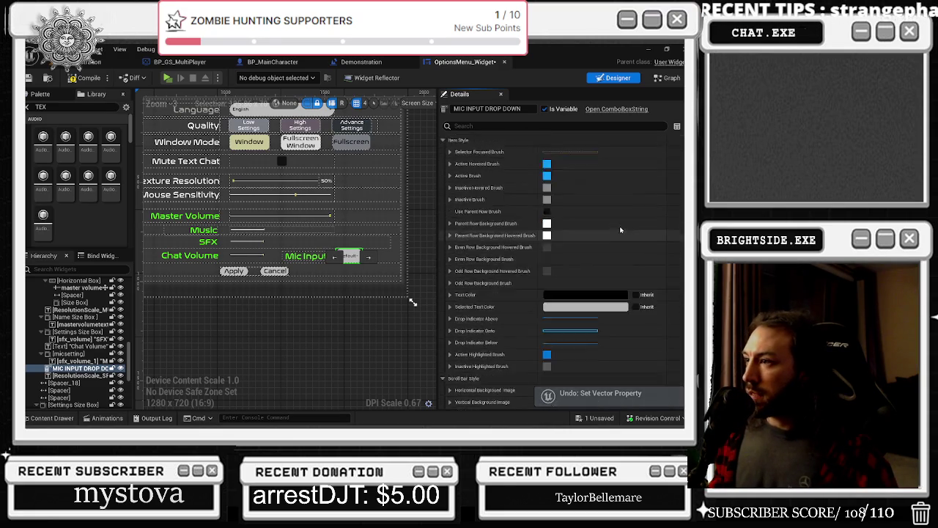
pyautogui.scroll(5, 618, 230)
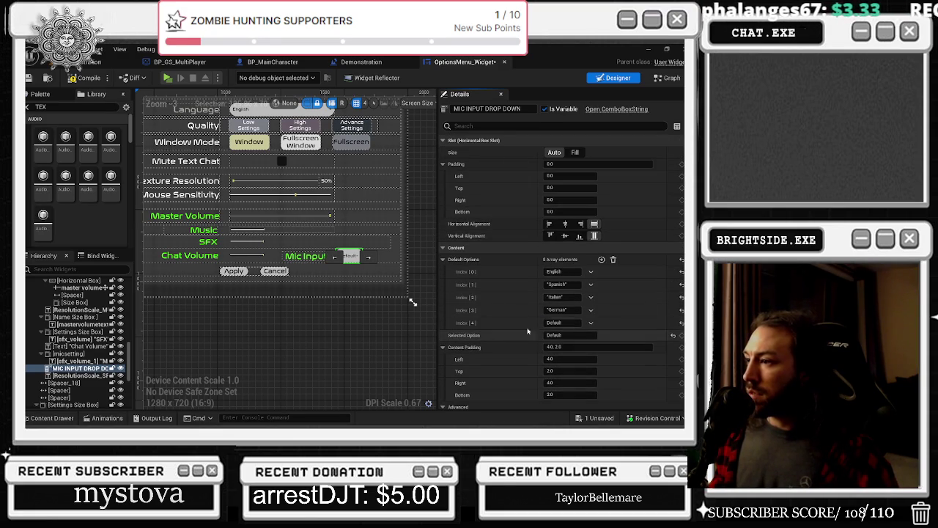
pyautogui.scroll(-5, 521, 239)
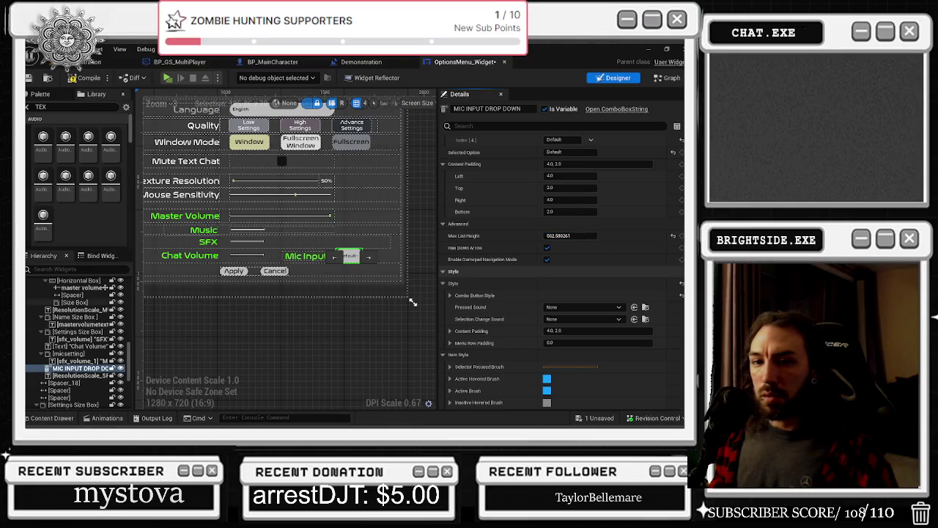
pyautogui.hotkey('alt', 'Tab')
pyautogui.hotkey('alt', 'Tab')
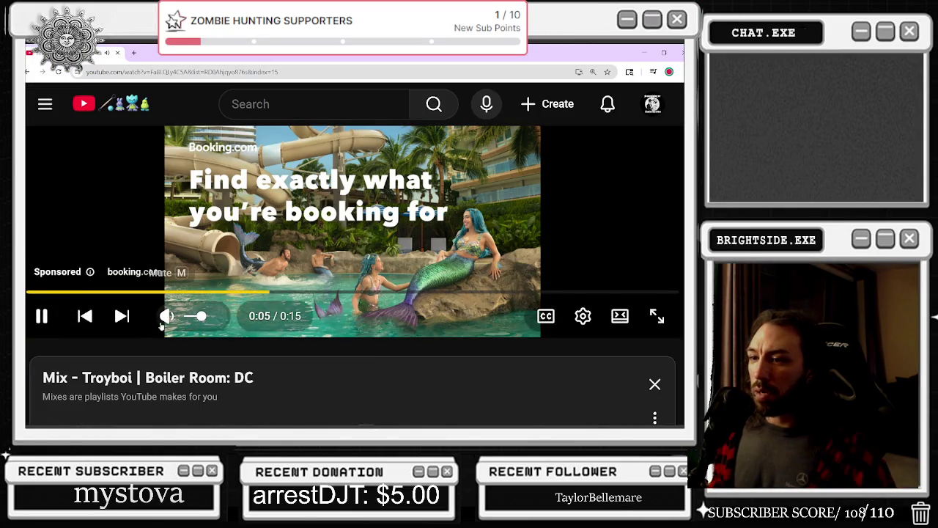
# - Play the Brazilian Funk video from the Troyboi Boiler Room: DC mix playlist, then return to Unreal
pyautogui.scroll(-1, 88, 396)
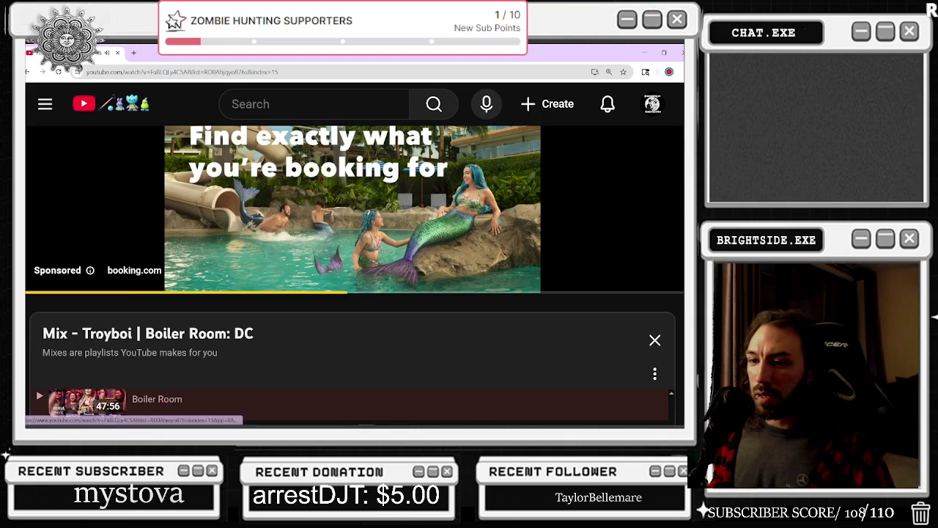
pyautogui.scroll(-5, 134, 243)
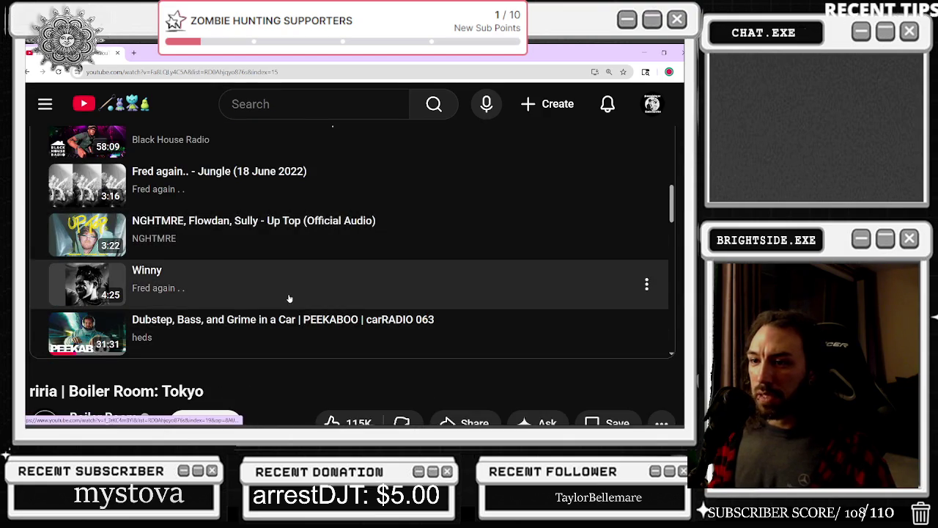
pyautogui.scroll(-1, 261, 297)
pyautogui.click(183, 355)
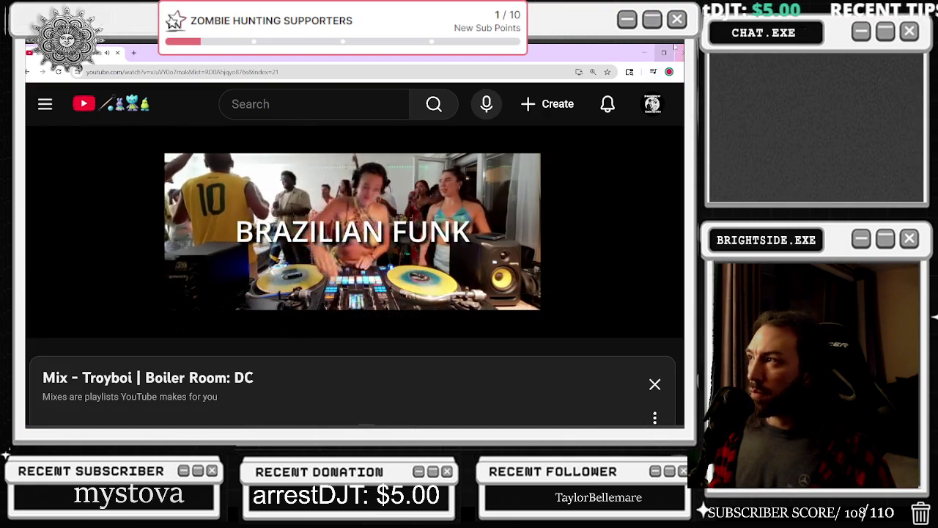
pyautogui.hotkey('alt', 'Tab')
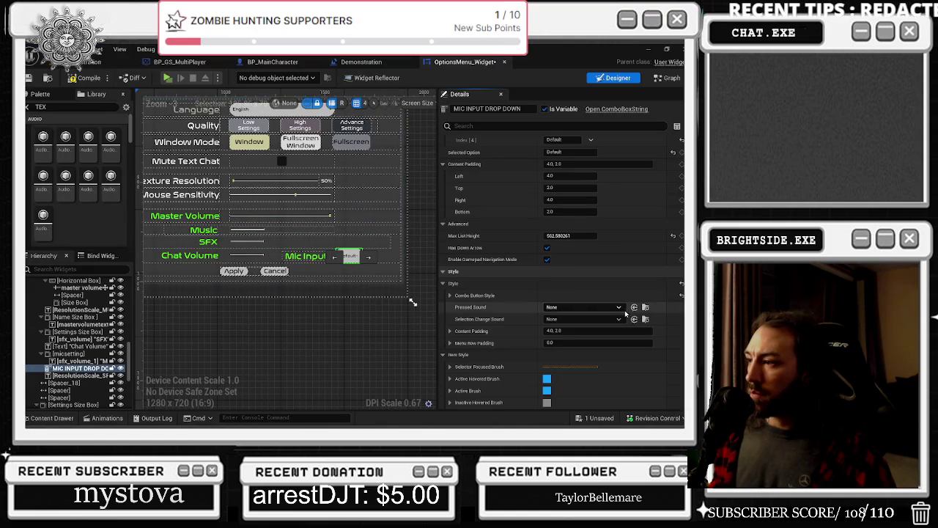
# - Drag the Mic Input dropdown's Render Transform Scale slightly above 1.0
pyautogui.scroll(-10, 625, 313)
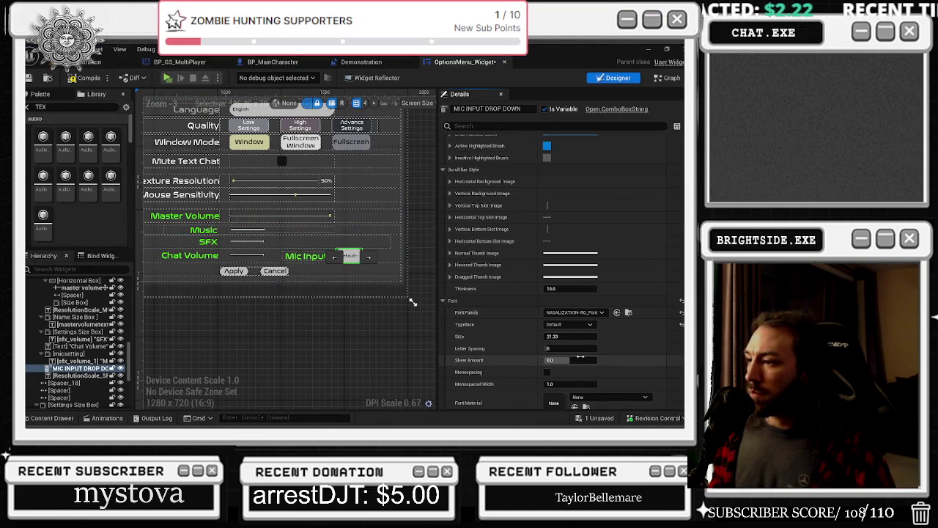
pyautogui.scroll(-5, 586, 365)
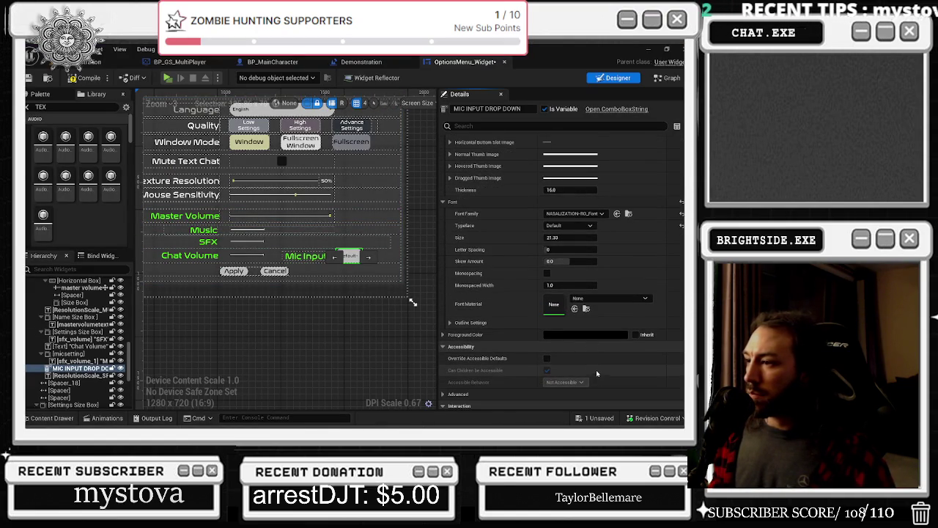
pyautogui.scroll(-4, 598, 370)
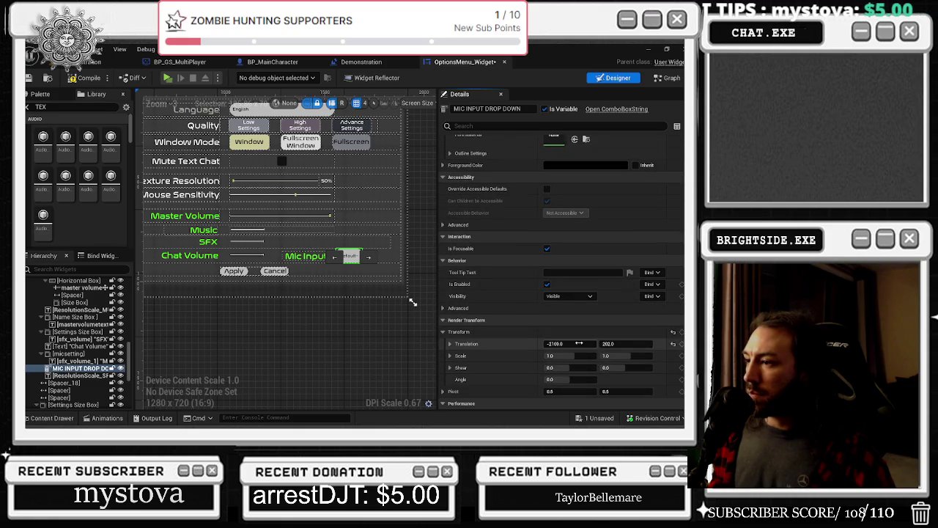
pyautogui.moveTo(616, 355); pyautogui.dragTo(581, 356)
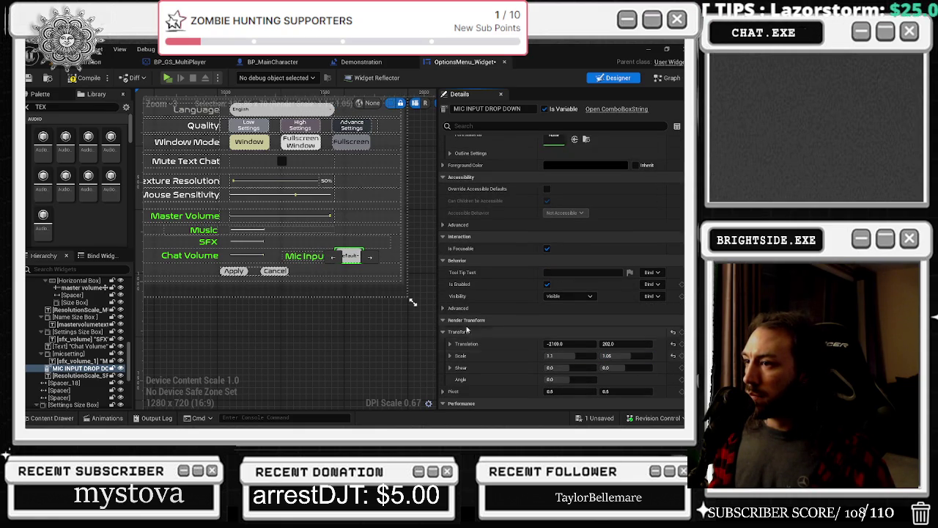
# - Reset the dropdown's scale to 1.0 by 1.0 and expand Behavior > Advanced
pyautogui.scroll(3, 315, 264)
pyautogui.scroll(-2, 600, 364)
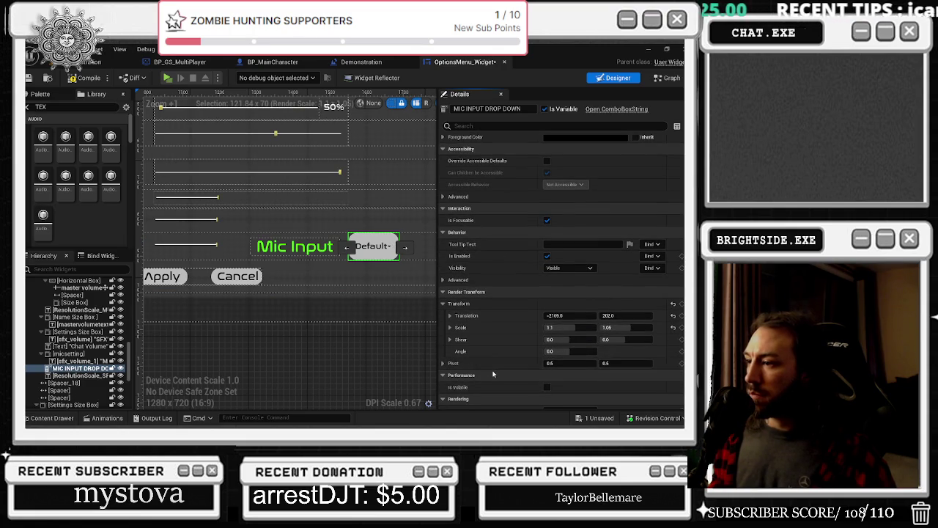
pyautogui.scroll(-5, 493, 375)
pyautogui.scroll(-3, 543, 341)
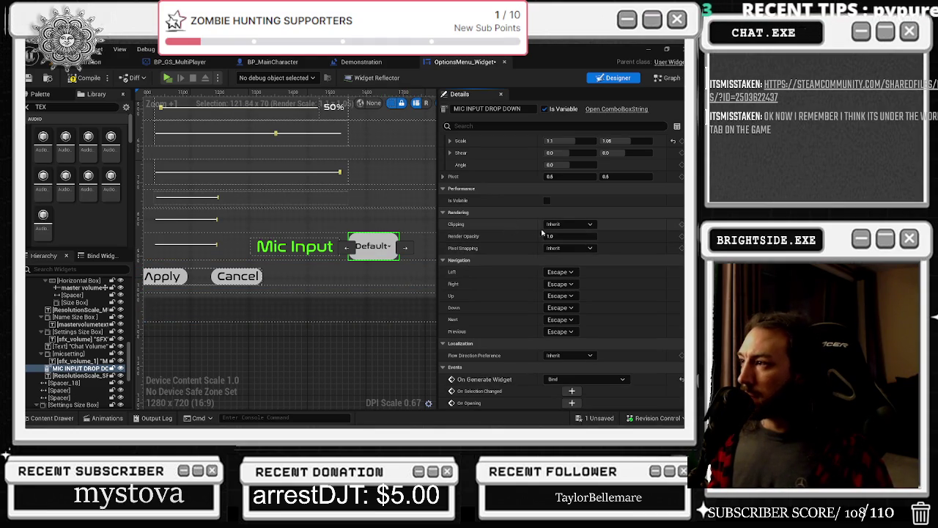
pyautogui.scroll(2, 514, 235)
pyautogui.click(673, 183)
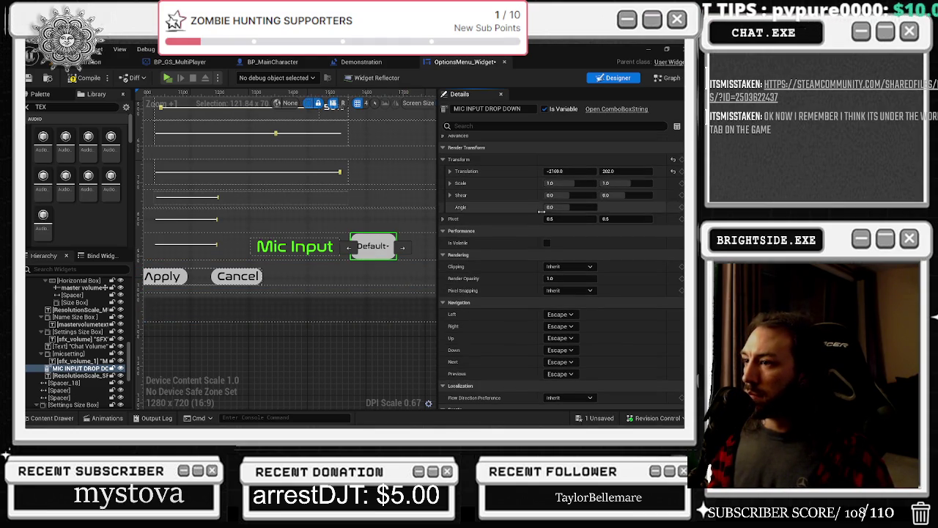
pyautogui.scroll(4, 606, 240)
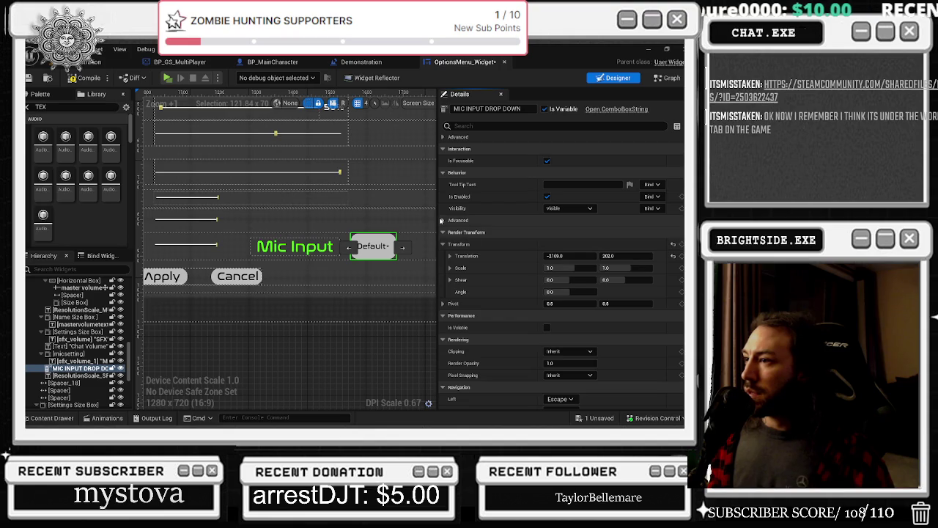
pyautogui.click(443, 220)
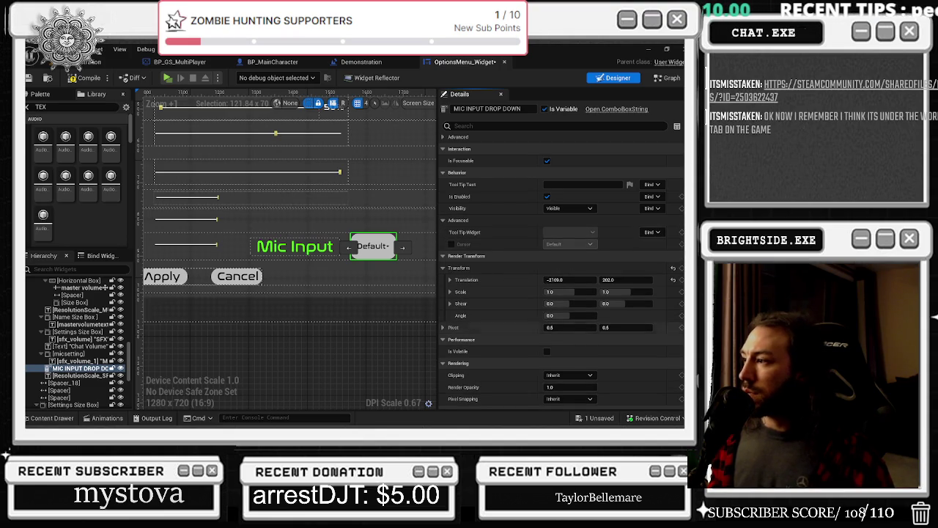
pyautogui.scroll(6, 513, 327)
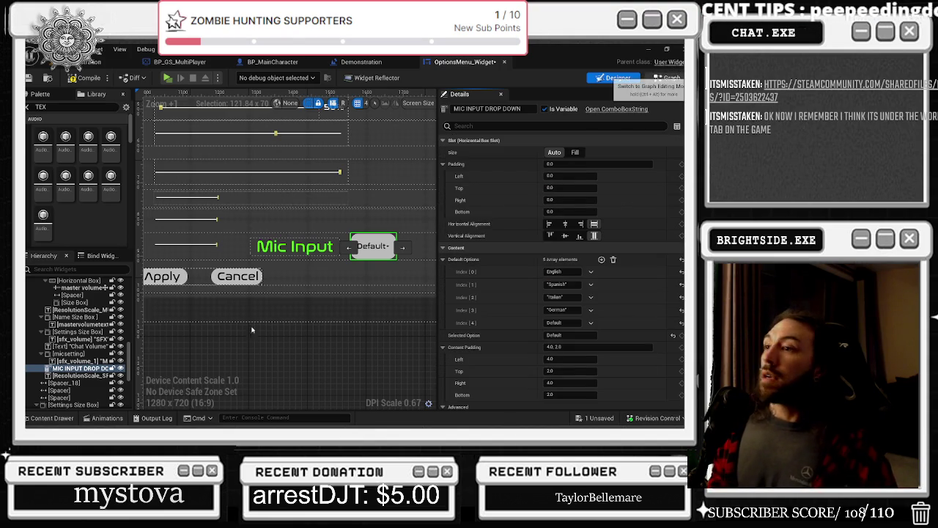
# - Jump from the Update Info call to its event and drag the comment box's right edge wider
pyautogui.click(668, 77)
pyautogui.scroll(-11, 344, 220)
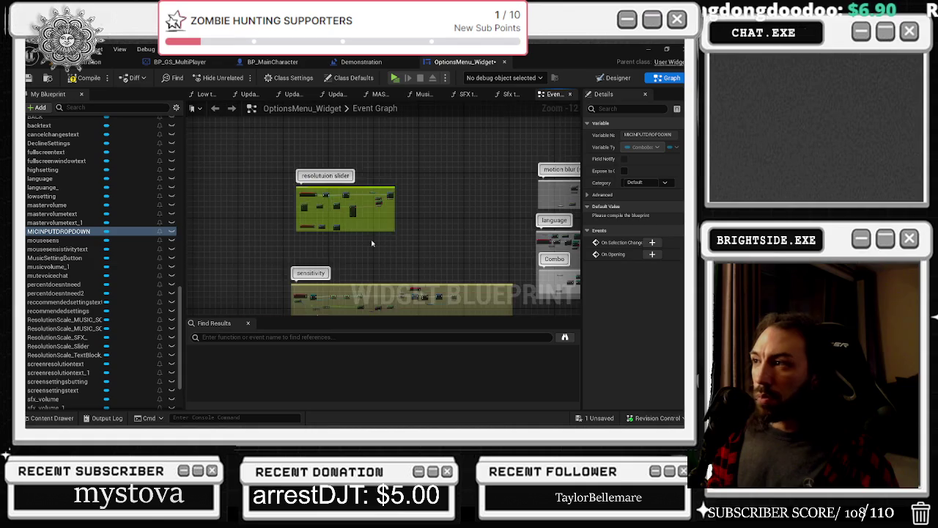
pyautogui.moveTo(390, 232); pyautogui.dragTo(186, 264)
pyautogui.moveTo(337, 159); pyautogui.dragTo(440, 236)
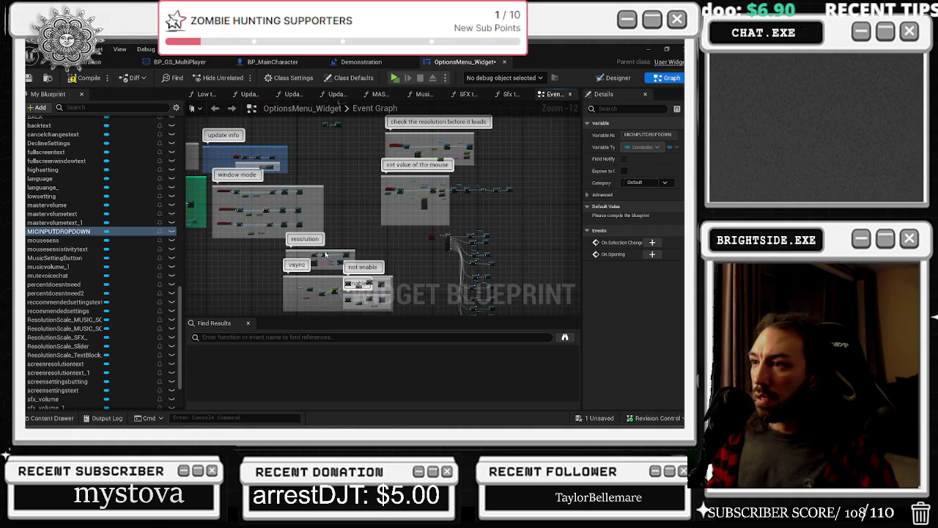
pyautogui.scroll(6, 354, 173)
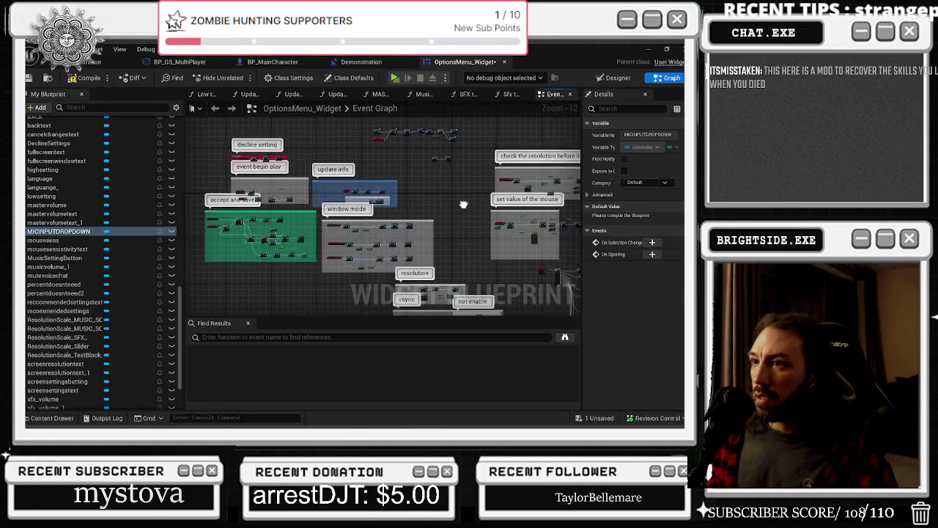
pyautogui.scroll(3, 336, 213)
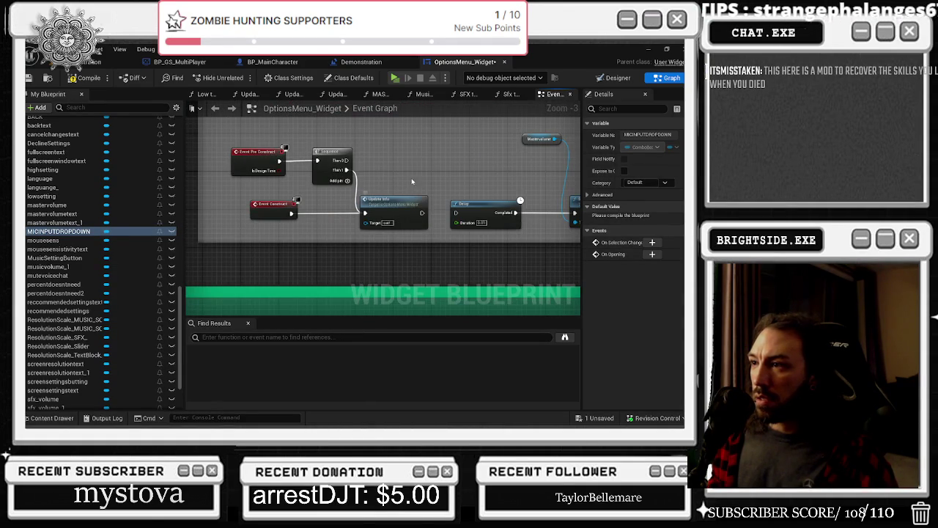
pyautogui.doubleClick(403, 209)
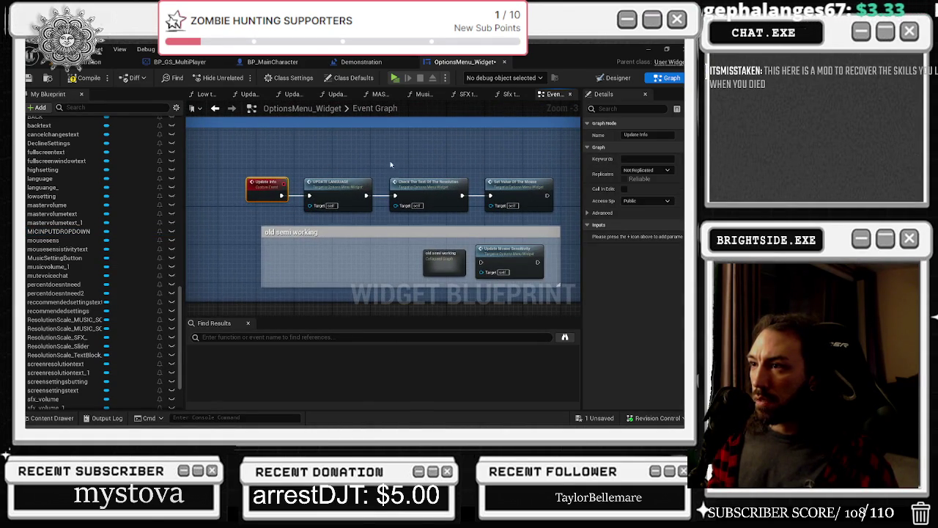
pyautogui.moveTo(498, 151)
pyautogui.mouseDown()
pyautogui.moveTo(416, 143)
pyautogui.moveTo(404, 189)
pyautogui.moveTo(520, 186)
pyautogui.mouseUp()
pyautogui.moveTo(431, 180)
pyautogui.mouseDown()
pyautogui.moveTo(502, 180)
pyautogui.moveTo(375, 171)
pyautogui.moveTo(386, 178)
pyautogui.mouseUp()
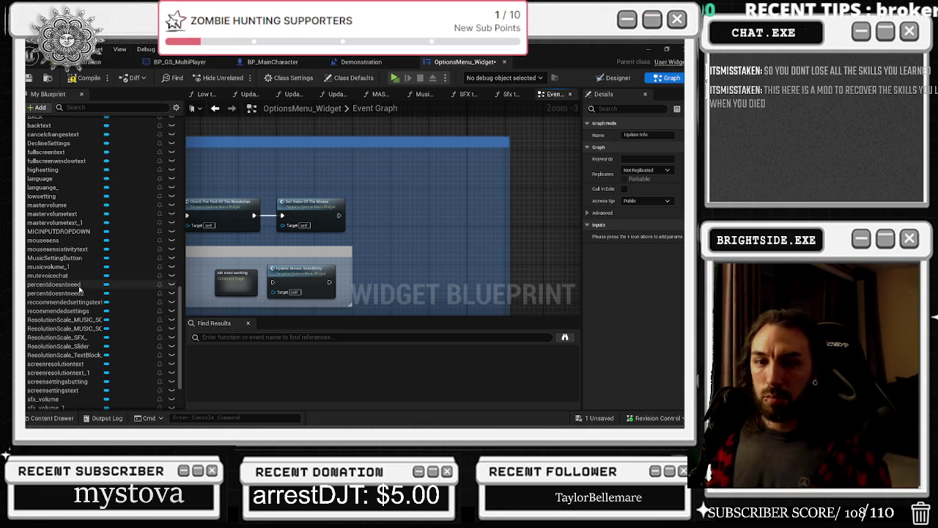
# - Browse the Options folder assets, then inspect the MIC INPUT DROP DOWN widget in Designer
pyautogui.click(58, 417)
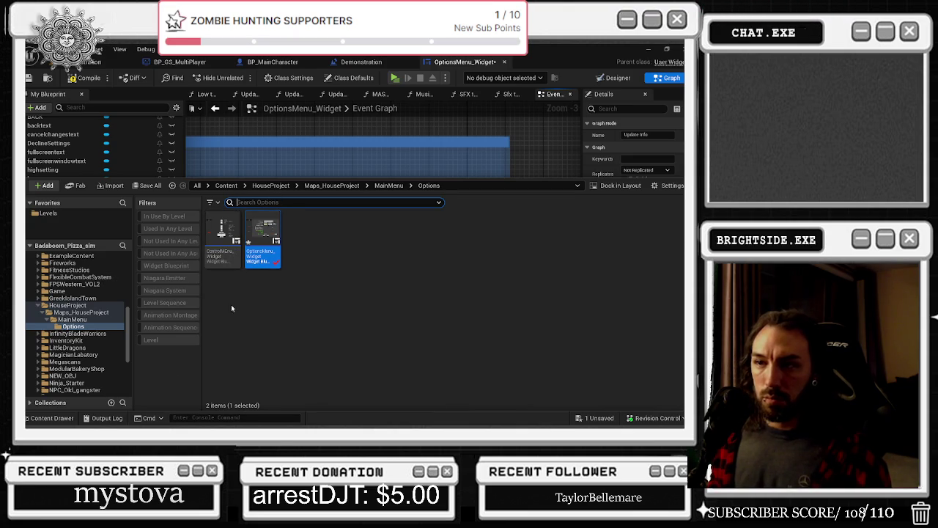
pyautogui.click(49, 423)
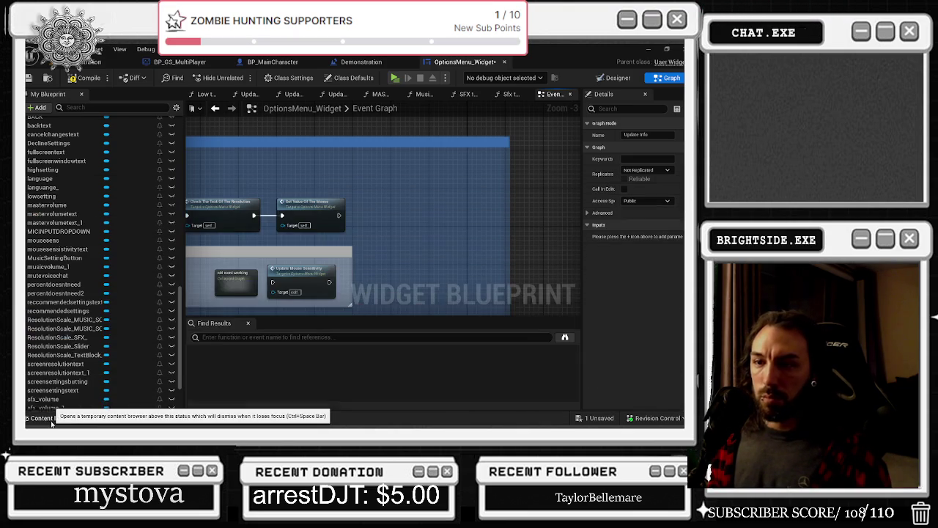
pyautogui.moveTo(369, 210); pyautogui.dragTo(324, 208)
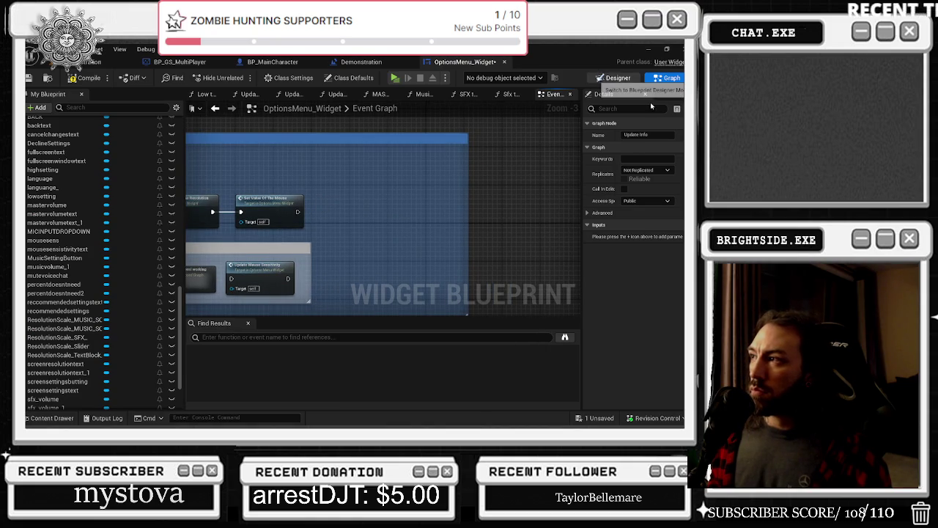
pyautogui.click(614, 77)
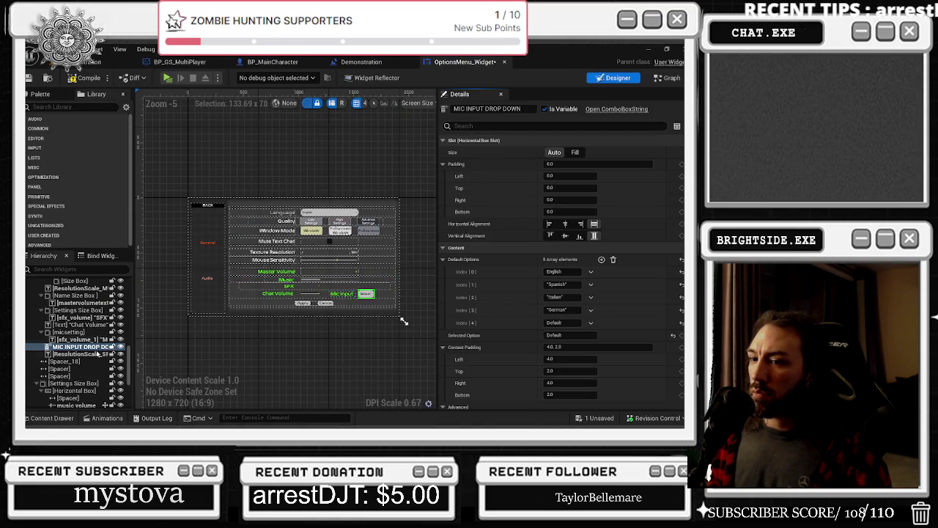
pyautogui.click(80, 346)
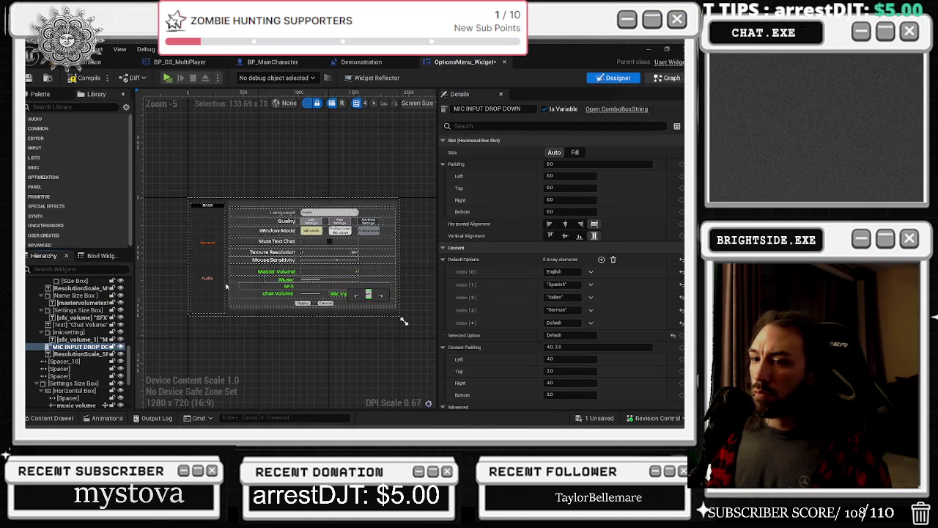
pyautogui.click(668, 78)
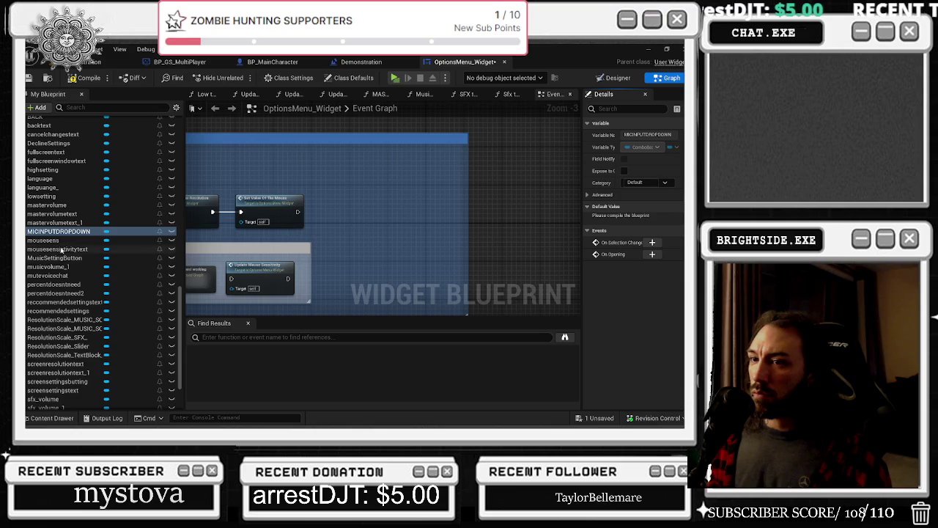
# - Search the MICINPUTDROPDOWN getter's actions for 'INPUT' options, then dismiss the list unused
pyautogui.scroll(2, 308, 182)
pyautogui.moveTo(365, 181); pyautogui.dragTo(370, 192)
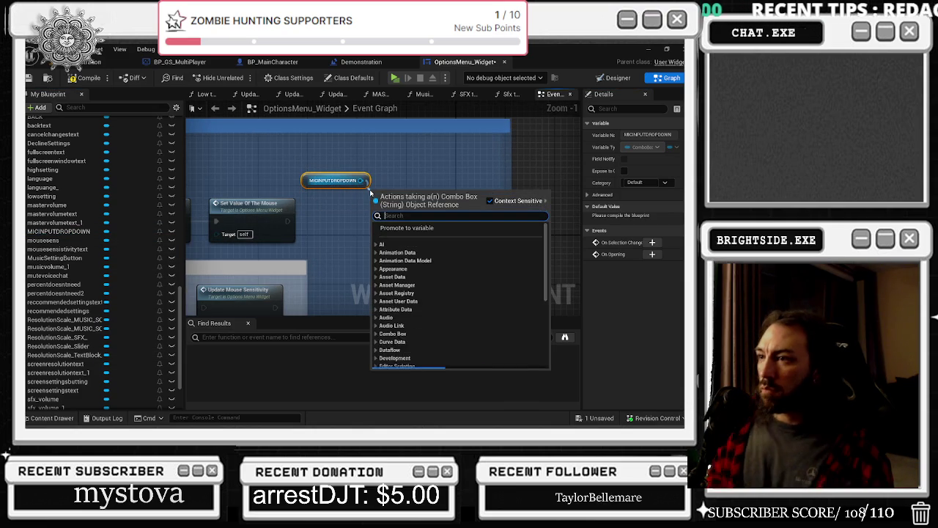
pyautogui.write('POP')
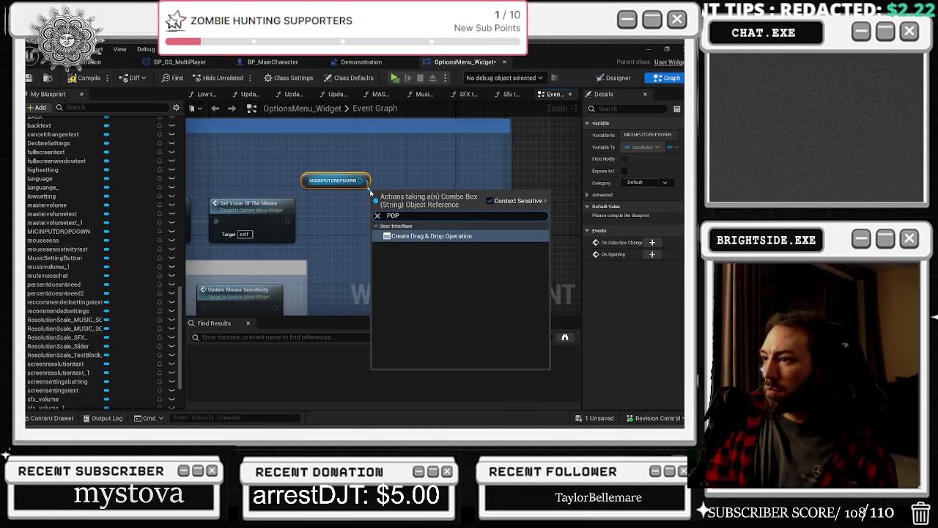
pyautogui.press('BackSpace')
pyautogui.press('BackSpace')
pyautogui.press('BackSpace')
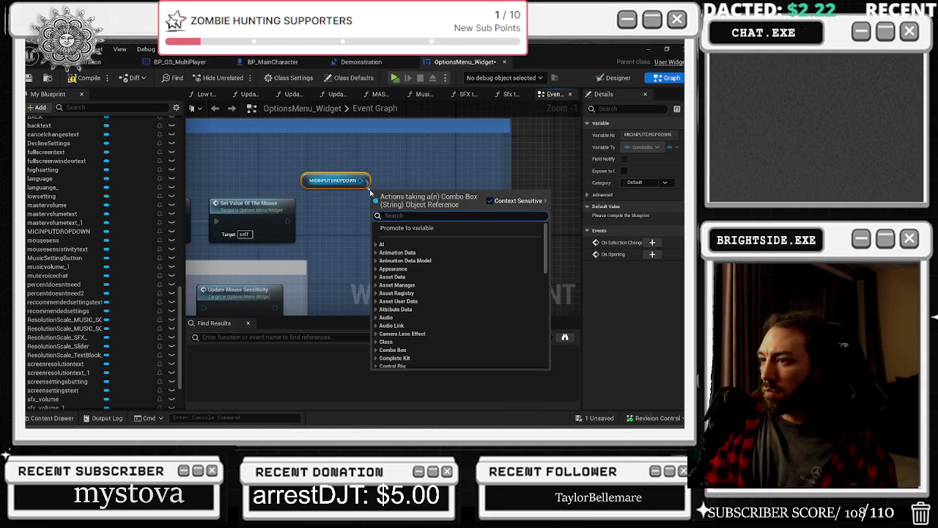
pyautogui.write('AU')
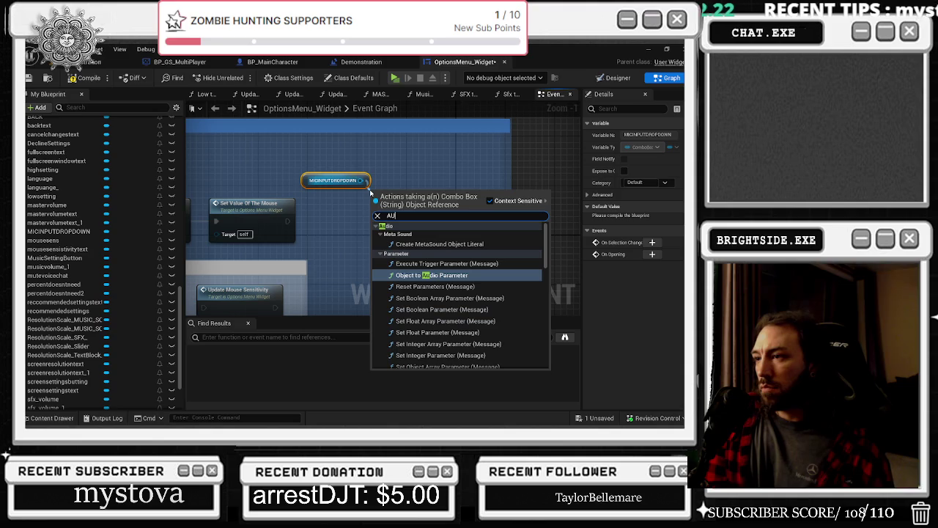
pyautogui.write('INP')
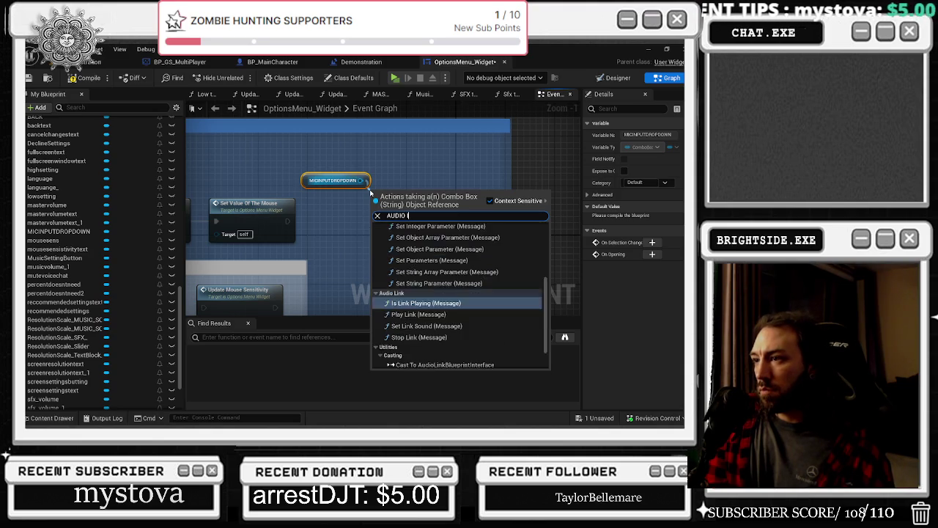
pyautogui.hotkey('ctrl', 'a')
pyautogui.write('INPUT')
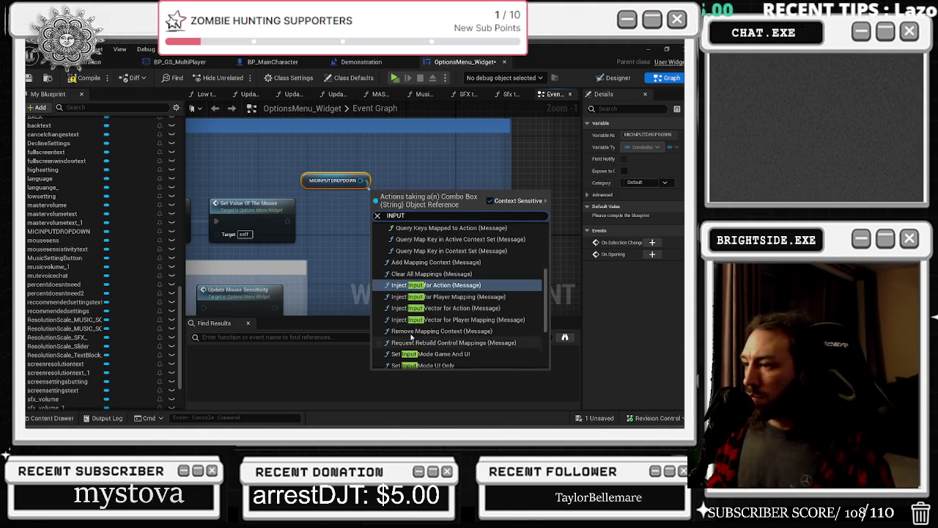
pyautogui.scroll(-2, 508, 324)
pyautogui.scroll(3, 508, 324)
pyautogui.scroll(2, 509, 324)
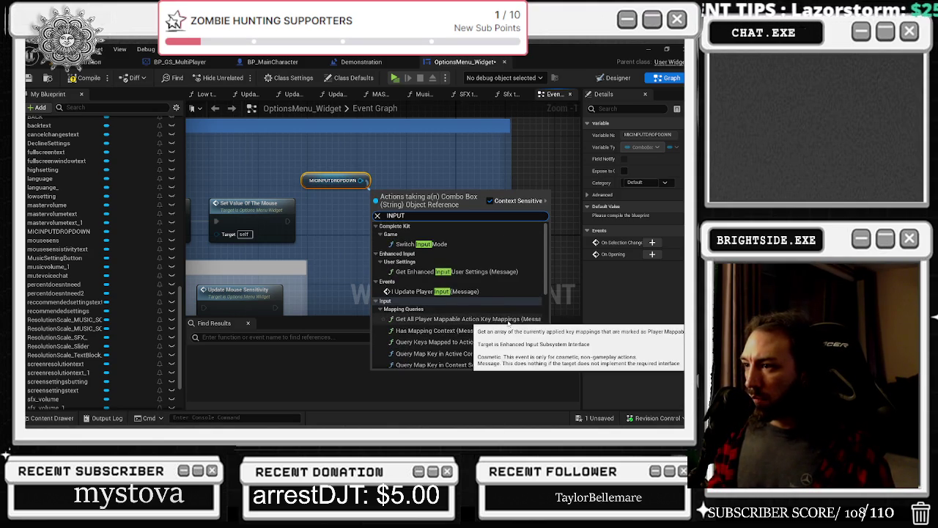
pyautogui.click(444, 147)
# - Add a Get All Connected Input Devices node below the dropdown getter
pyautogui.rightClick(404, 208)
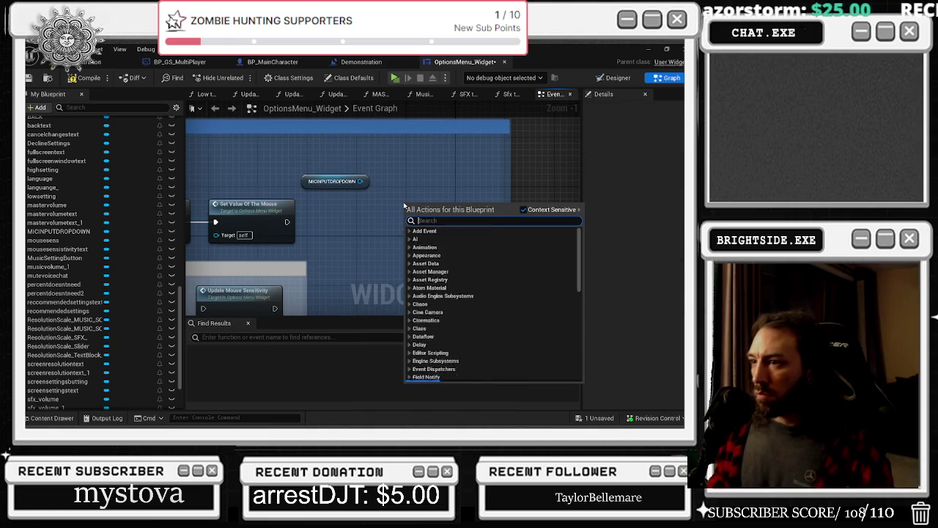
pyautogui.write('INPUTDE')
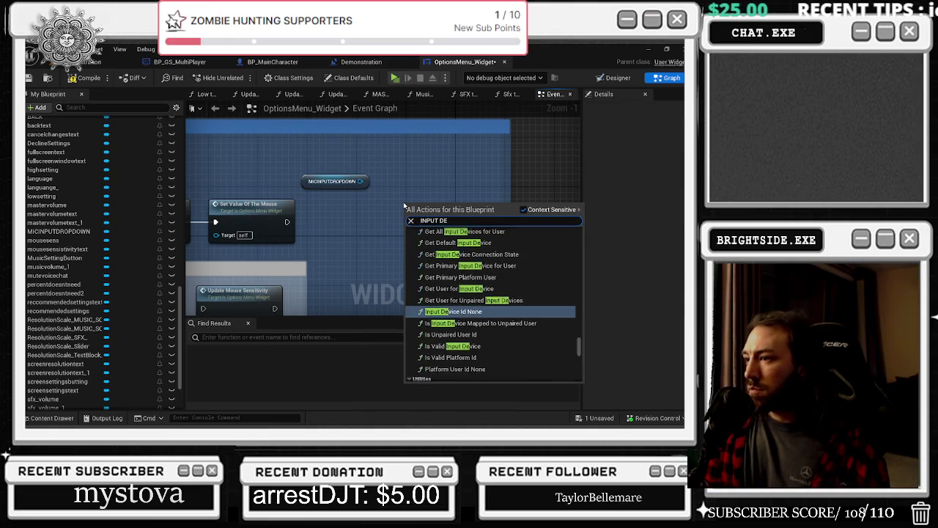
pyautogui.write('V')
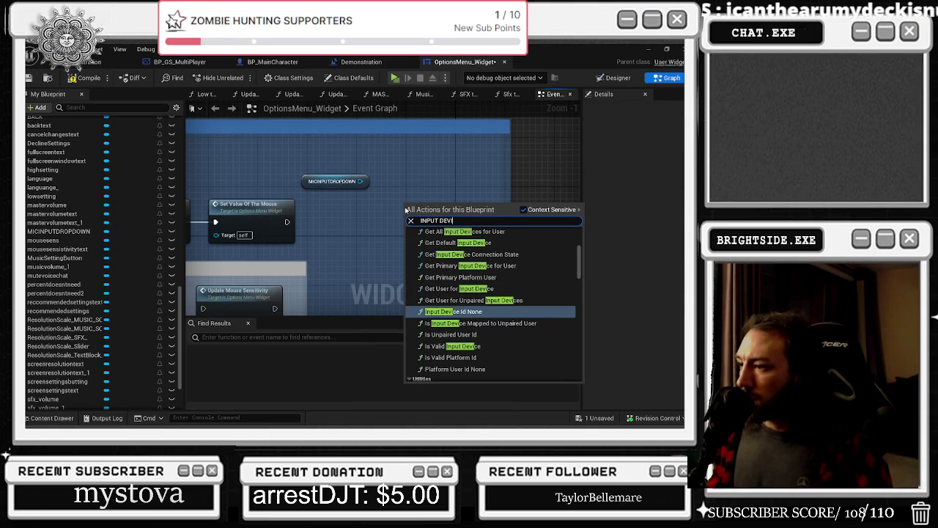
pyautogui.hotkey('ctrl', 'a')
pyautogui.write('GET ALL INPUT')
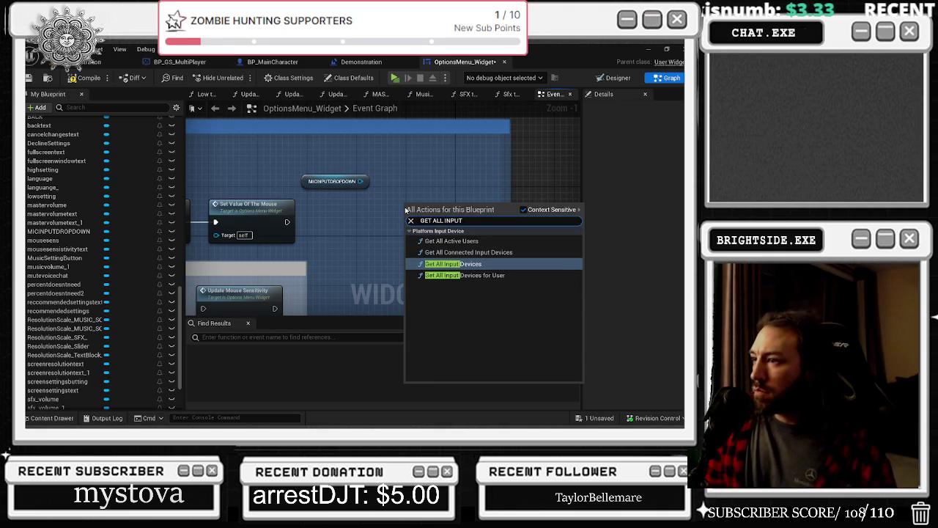
pyautogui.press('Up')
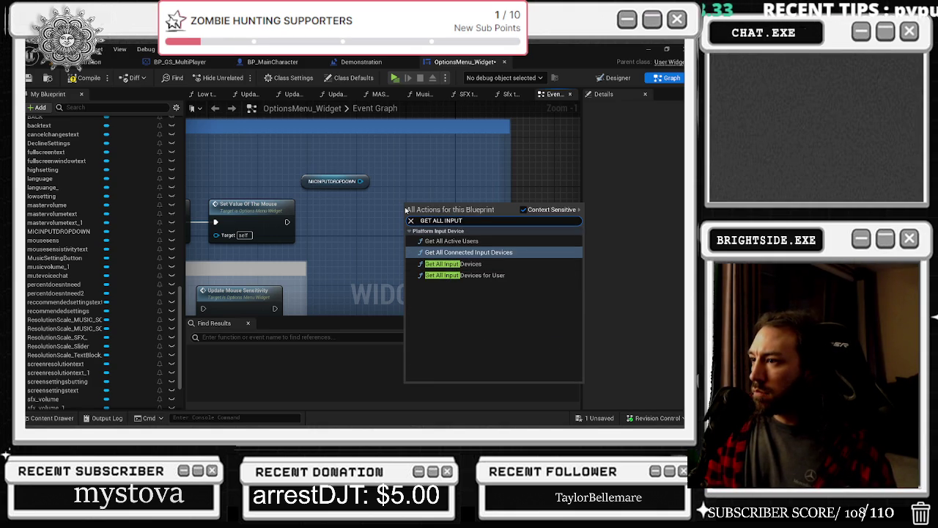
pyautogui.press('Return')
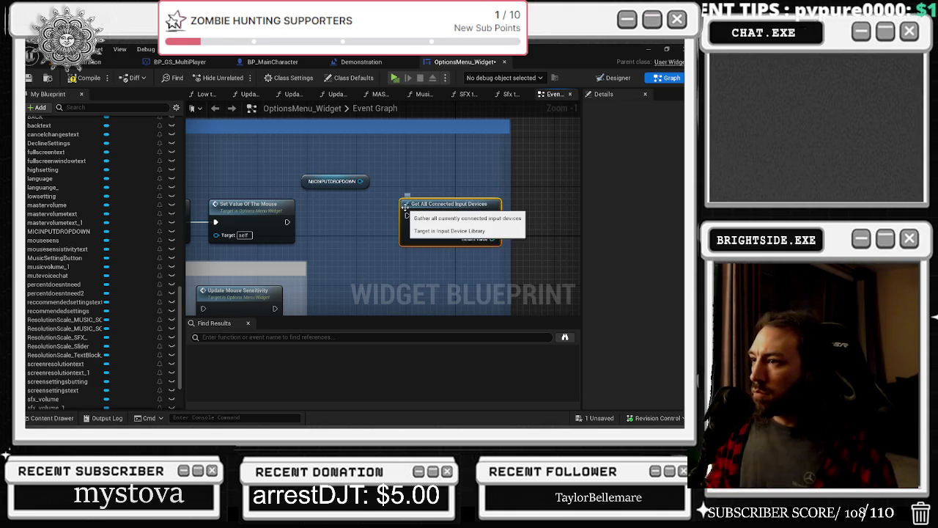
pyautogui.moveTo(461, 211)
pyautogui.mouseDown()
pyautogui.moveTo(407, 217)
pyautogui.moveTo(410, 195)
pyautogui.mouseUp()
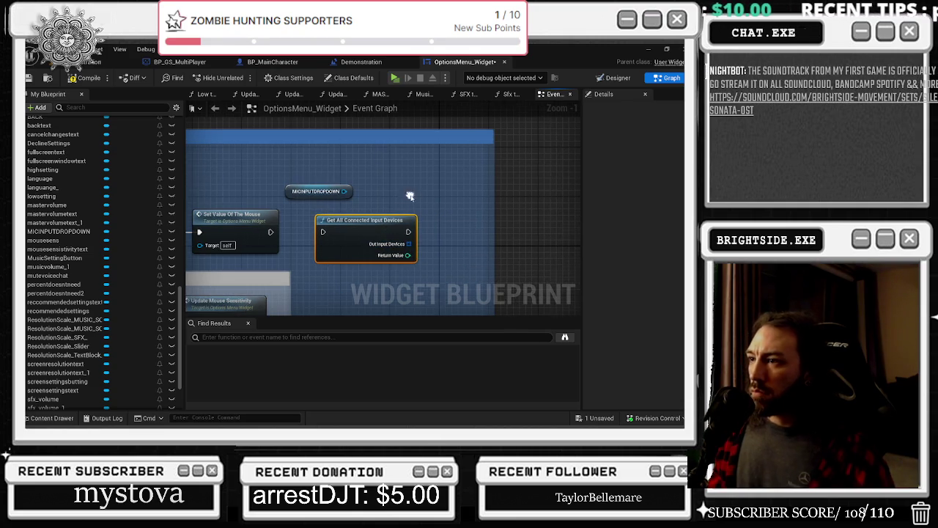
# - Add a Get Available Audio Input Devices node and drag a wire from its On Obtain Devices Event
pyautogui.rightClick(393, 200)
pyautogui.write('A')
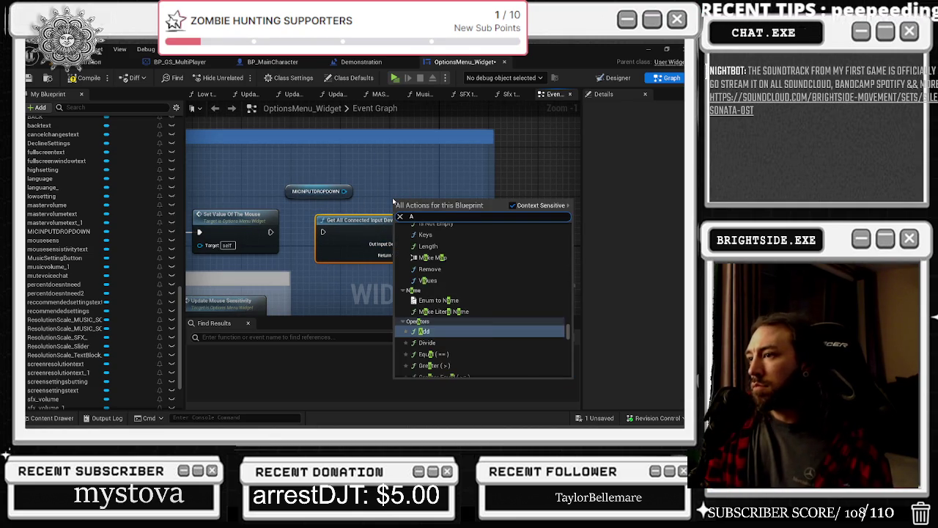
pyautogui.write('UDIO INPUT')
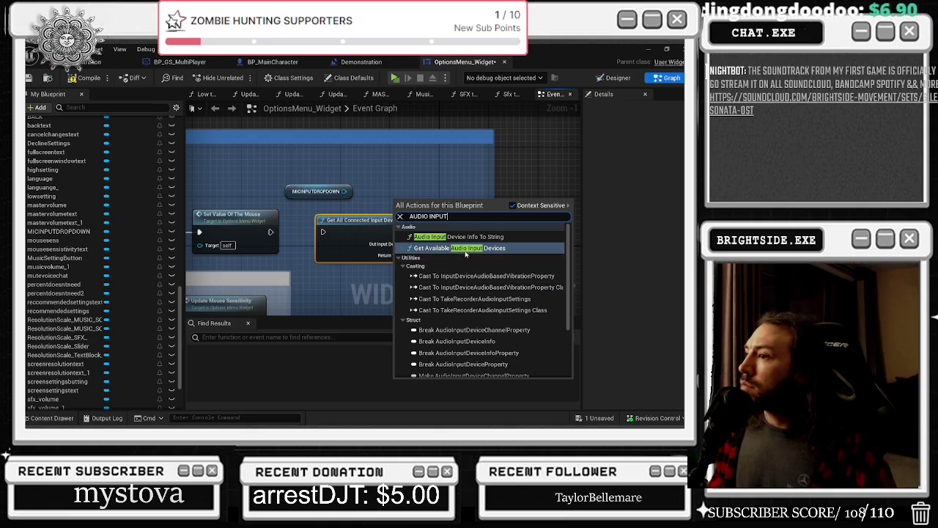
pyautogui.click(465, 250)
pyautogui.moveTo(424, 230); pyautogui.dragTo(431, 206)
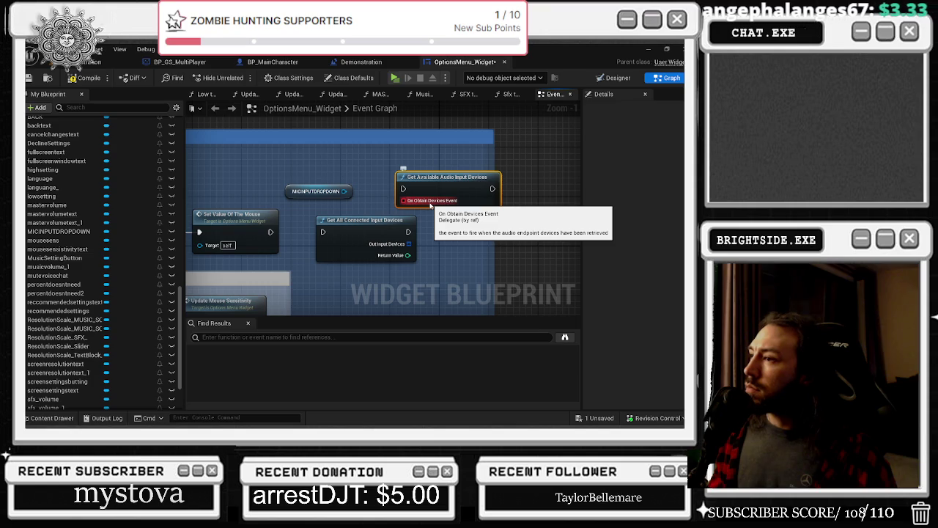
pyautogui.moveTo(430, 206)
pyautogui.mouseDown()
pyautogui.moveTo(461, 233)
pyautogui.moveTo(458, 250)
pyautogui.mouseUp()
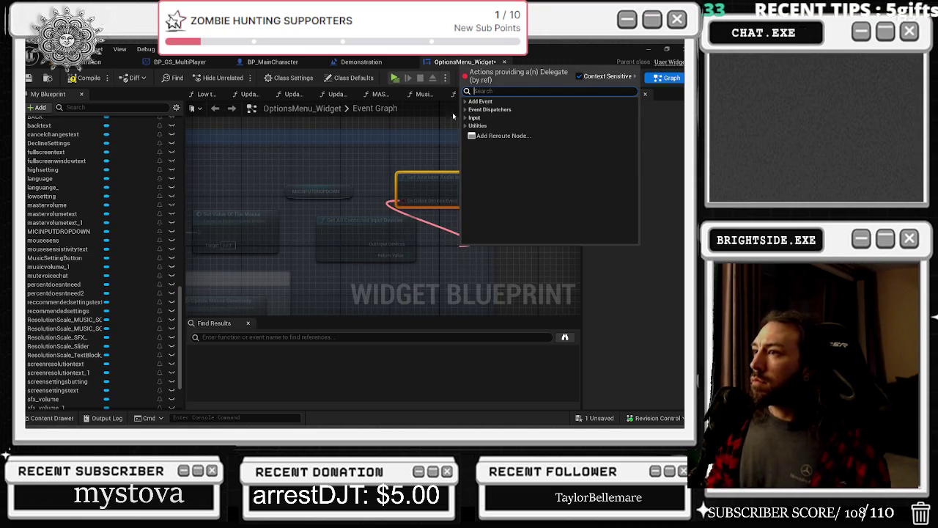
# - Expand the Add Event, Event Dispatchers, Input and Utilities categories and add a Create Event node
pyautogui.click(465, 102)
pyautogui.click(466, 121)
pyautogui.click(466, 140)
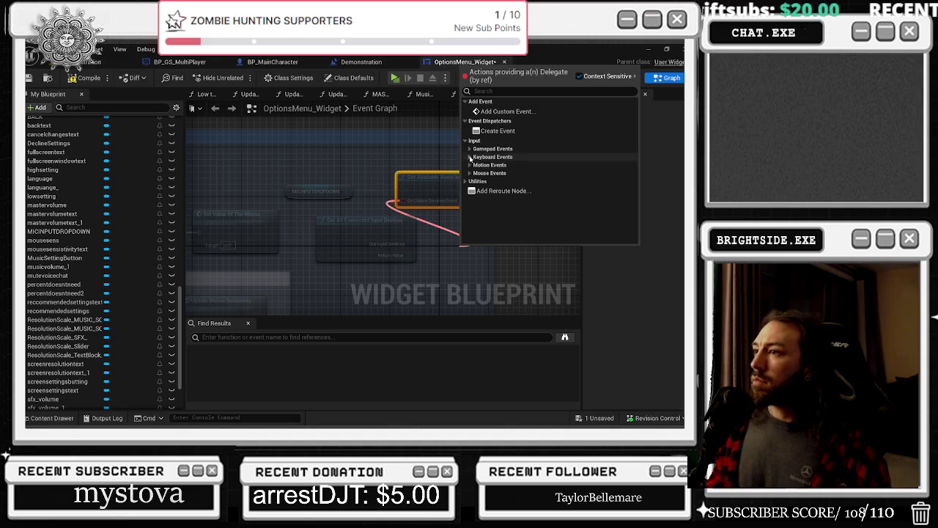
pyautogui.click(467, 181)
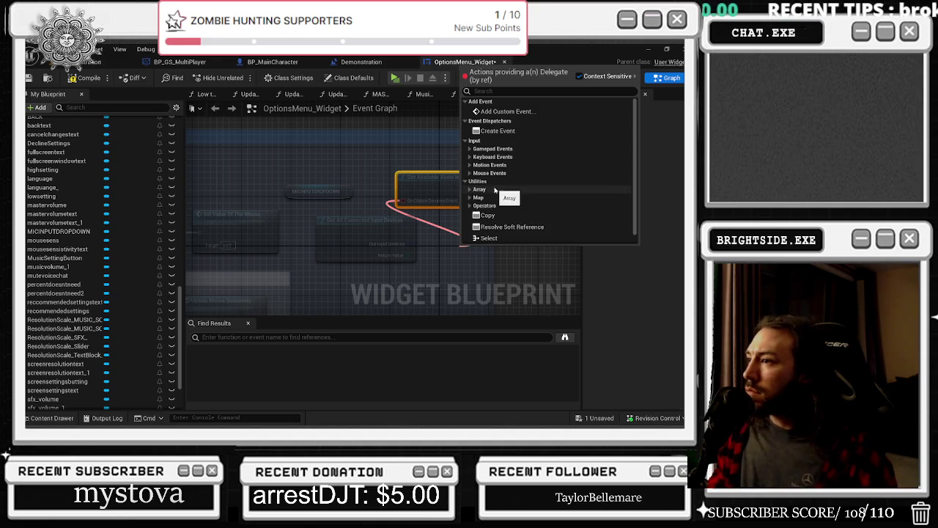
pyautogui.click(506, 131)
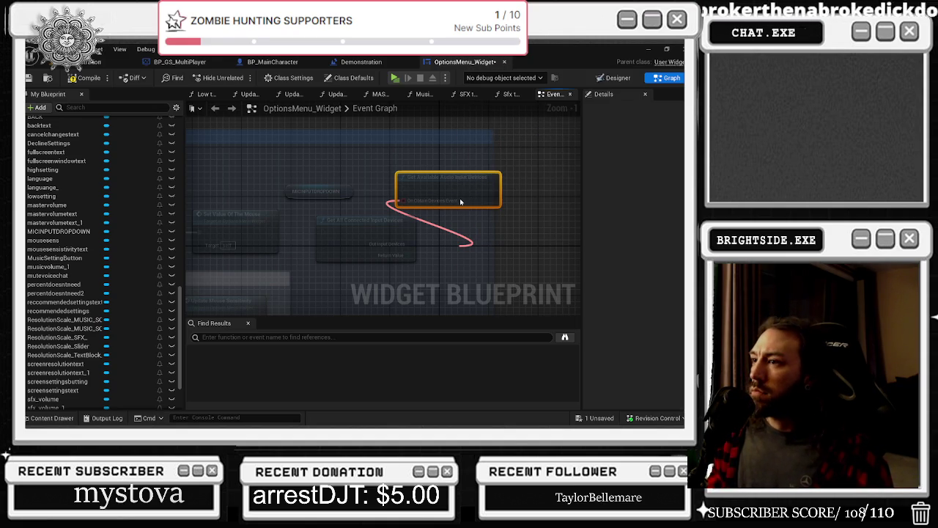
pyautogui.scroll(-1, 459, 218)
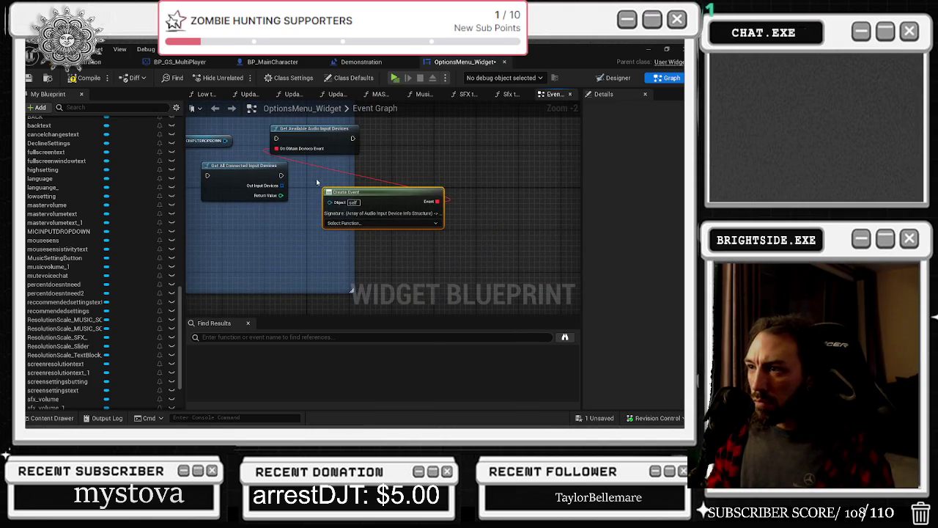
pyautogui.scroll(1, 317, 181)
# - Add a Create Event node from the delegate, view its function choices, then delete it
pyautogui.moveTo(249, 138); pyautogui.dragTo(251, 215)
pyautogui.write('c')
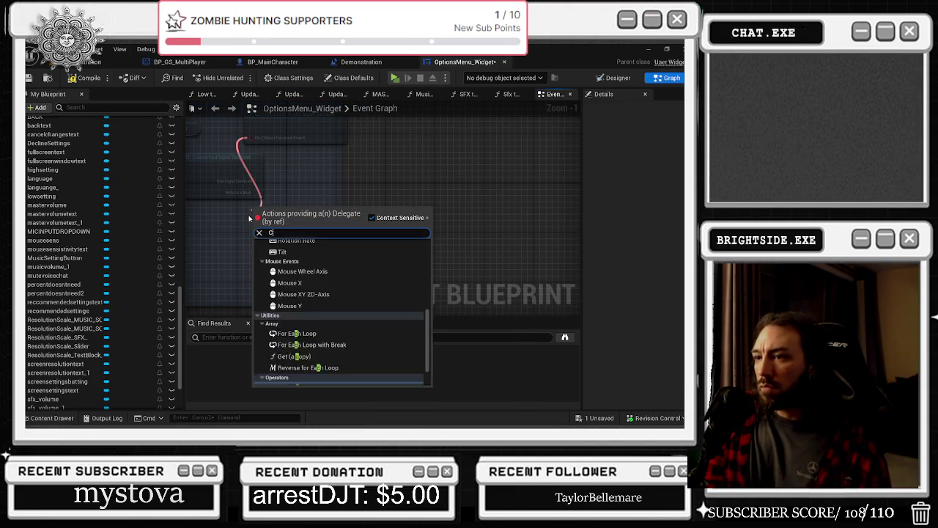
pyautogui.write('reate')
pyautogui.press('Return')
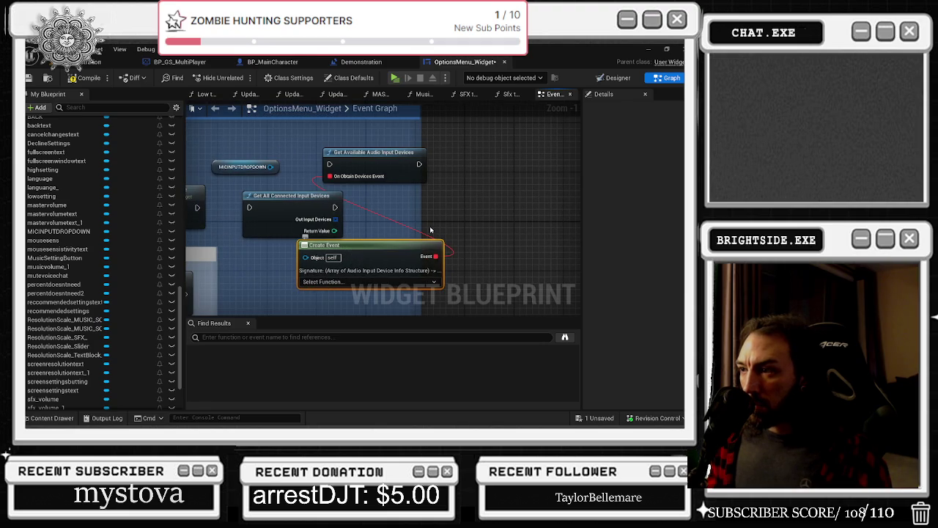
pyautogui.moveTo(388, 254); pyautogui.dragTo(357, 261)
pyautogui.click(330, 289)
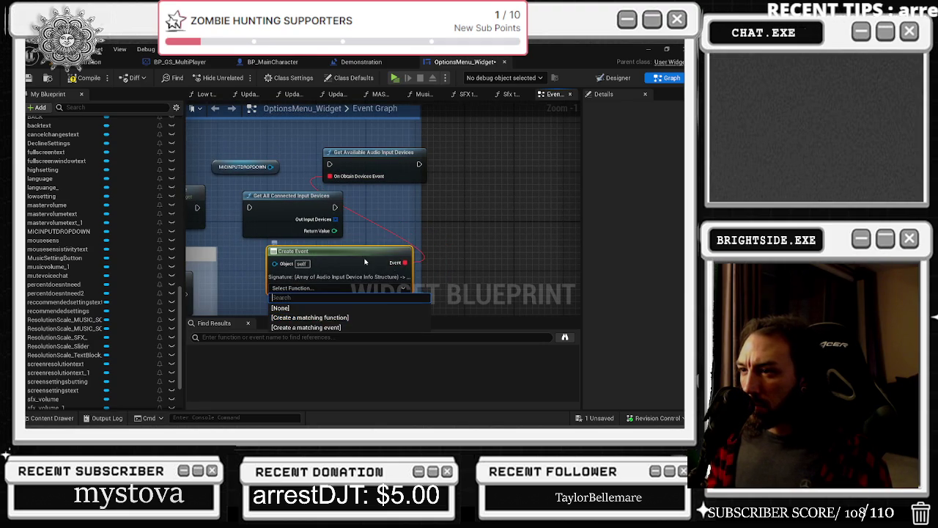
pyautogui.click(365, 263)
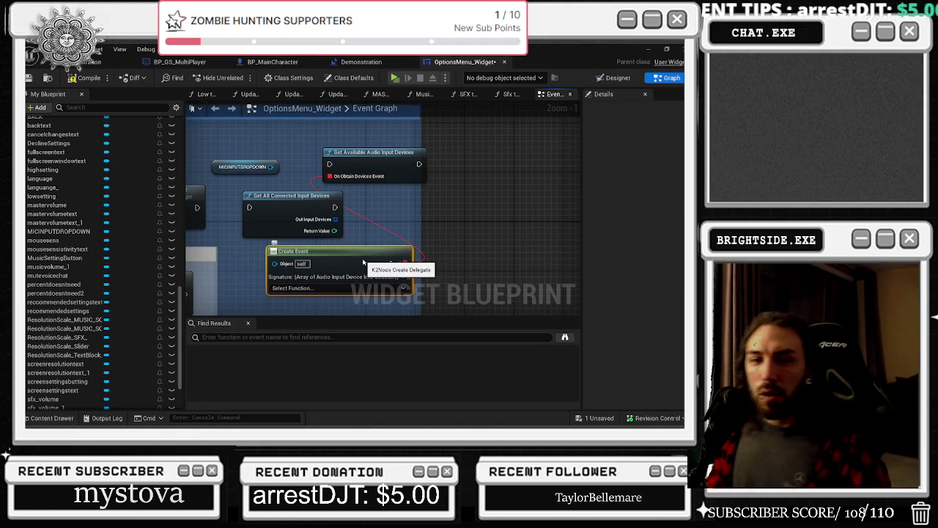
pyautogui.press('Delete')
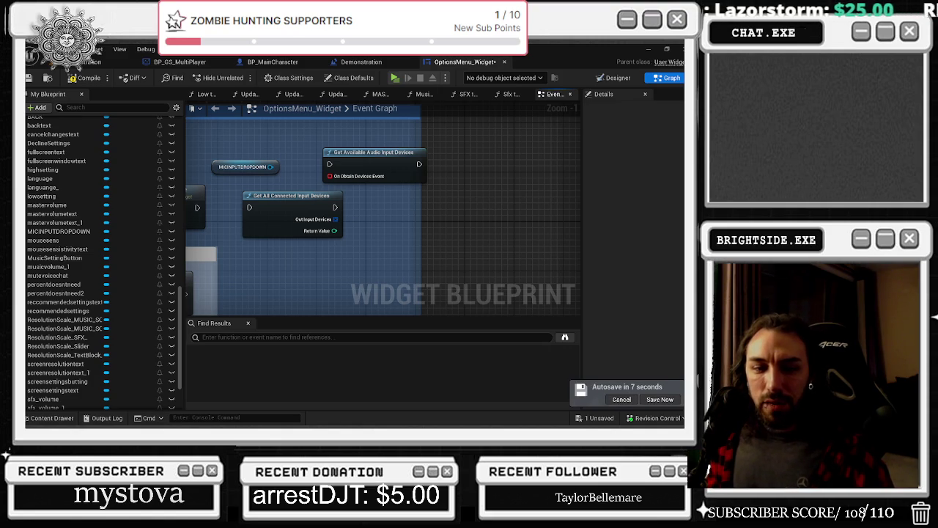
pyautogui.hotkey('alt', 'Tab')
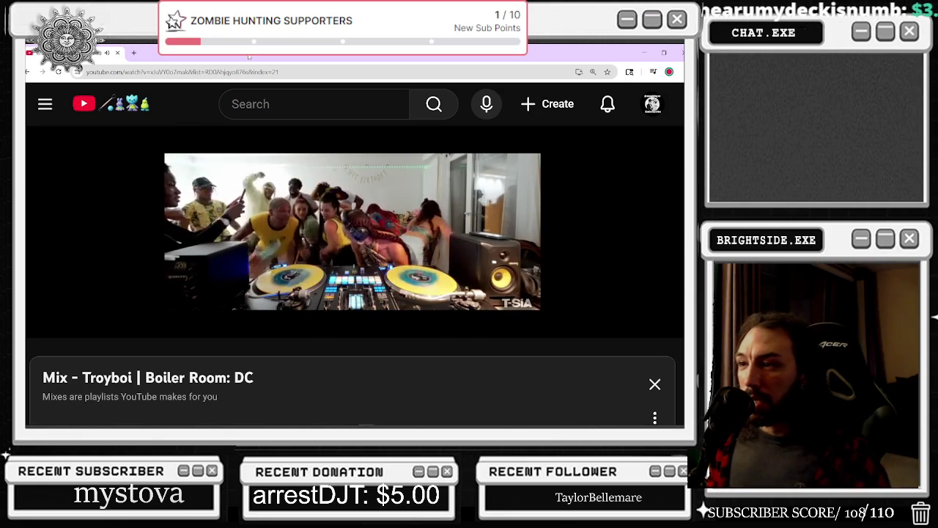
# - Toggle theater mode on the Boiler Room mix, open a new browser tab, and return to Unreal
pyautogui.moveTo(629, 323)
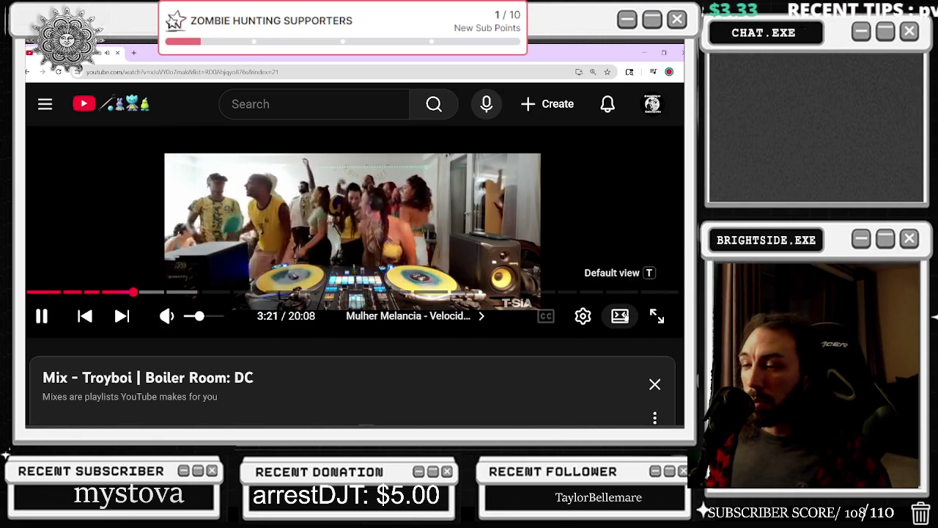
pyautogui.click(621, 315)
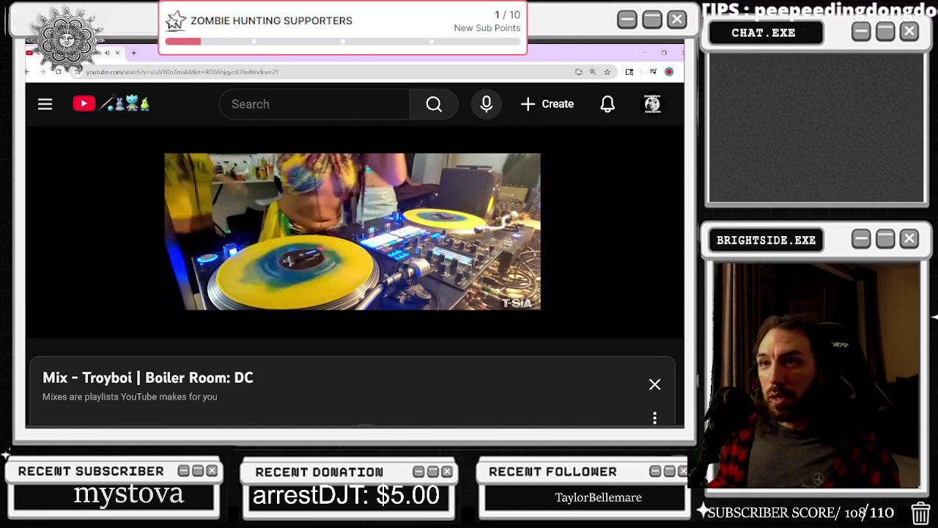
pyautogui.click(134, 53)
pyautogui.hotkey('alt', 'Tab')
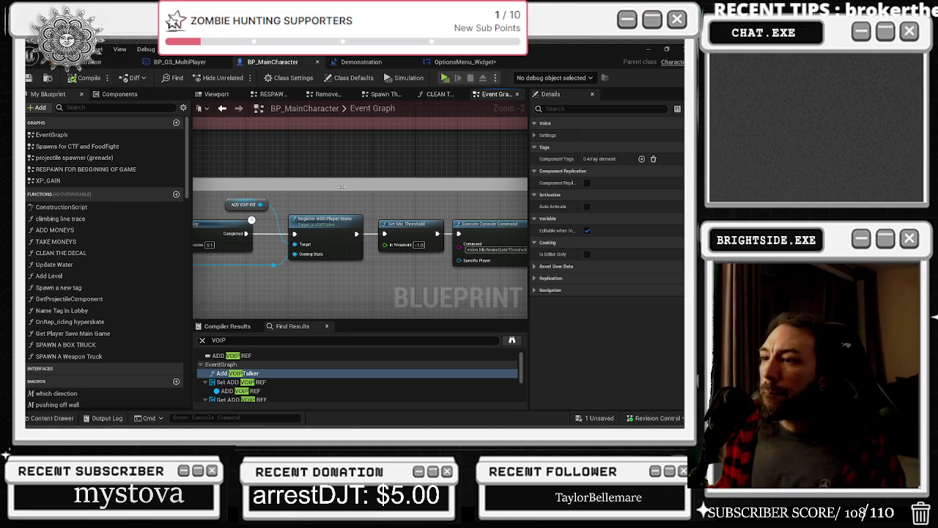
# - Follow the voice chat nodes to Make VoiceSettings and view its source effect chain asset choices
pyautogui.moveTo(410, 198); pyautogui.dragTo(245, 191)
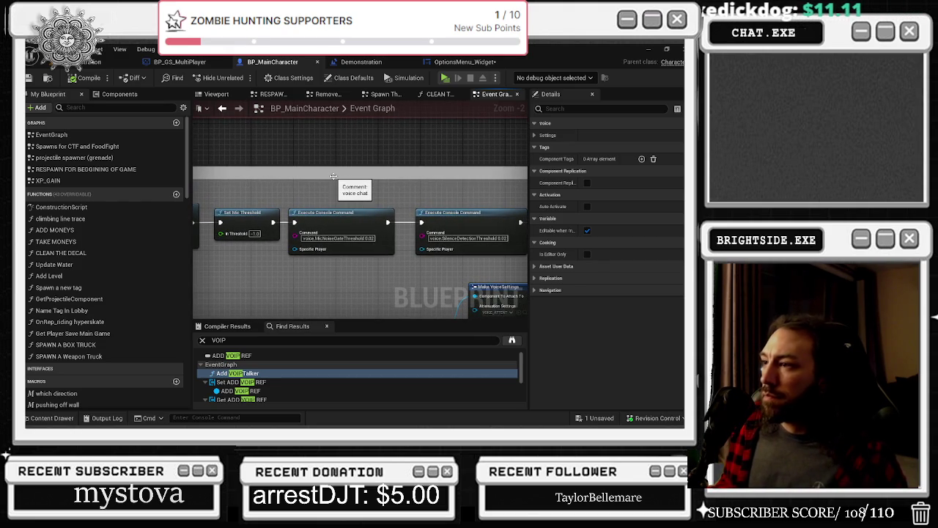
pyautogui.moveTo(480, 193); pyautogui.dragTo(330, 173)
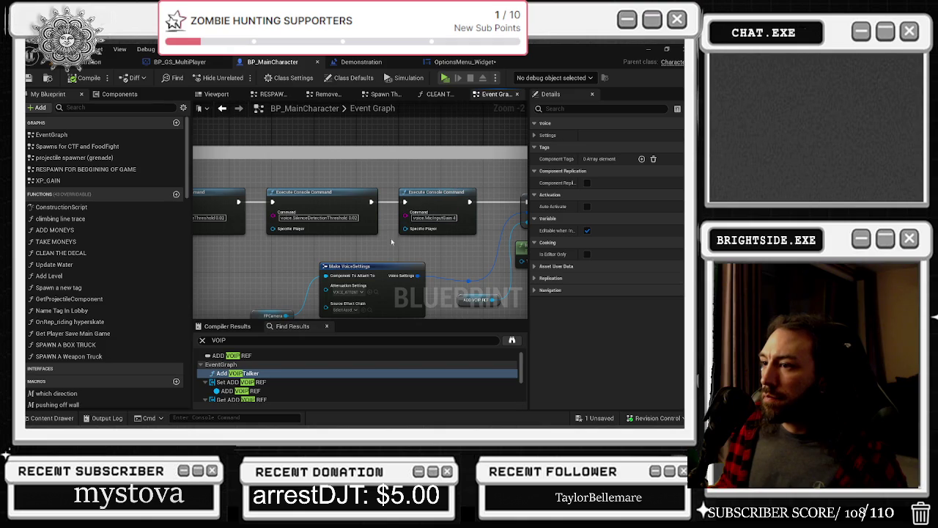
pyautogui.moveTo(365, 261); pyautogui.dragTo(355, 239)
pyautogui.scroll(1, 355, 240)
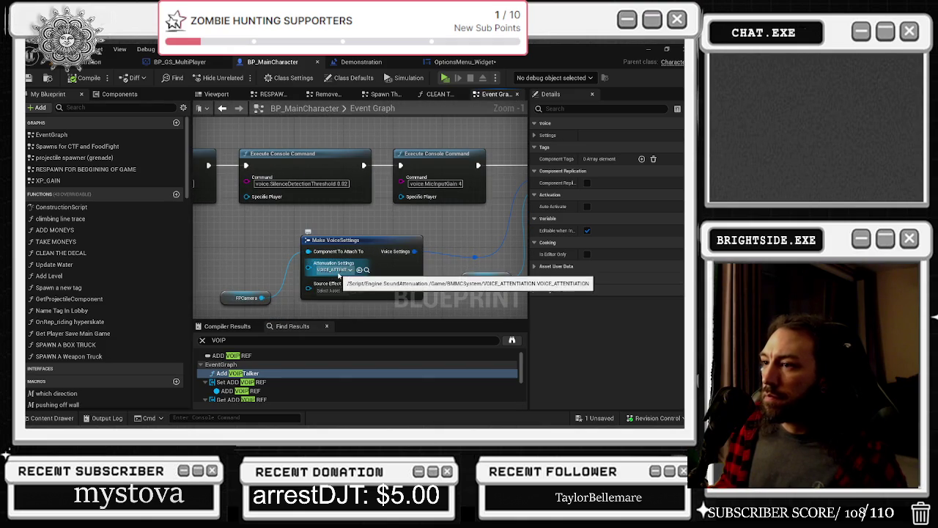
pyautogui.moveTo(412, 241); pyautogui.dragTo(531, 308)
pyautogui.moveTo(359, 242)
pyautogui.mouseDown()
pyautogui.moveTo(360, 169)
pyautogui.moveTo(420, 107)
pyautogui.mouseUp()
pyautogui.moveTo(520, 224)
pyautogui.mouseDown()
pyautogui.moveTo(278, 244)
pyautogui.moveTo(260, 235)
pyautogui.mouseUp()
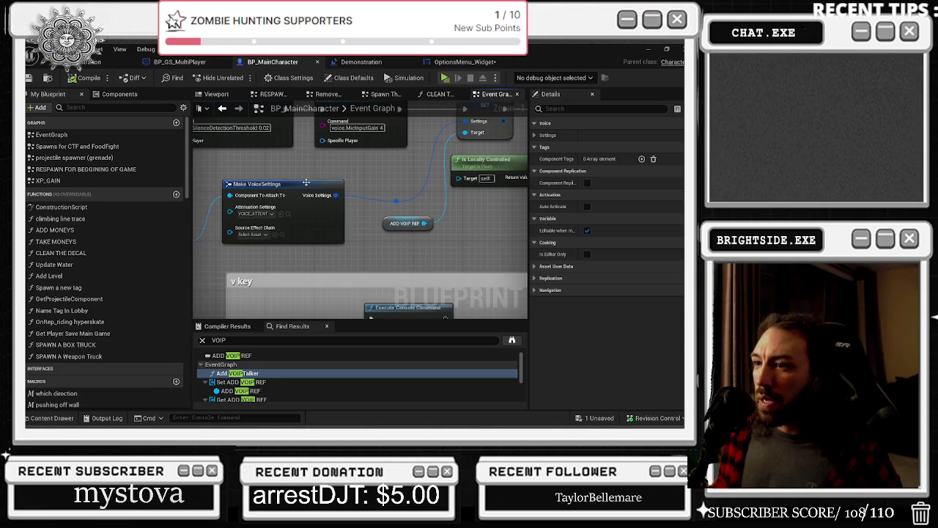
pyautogui.click(261, 234)
pyautogui.click(312, 211)
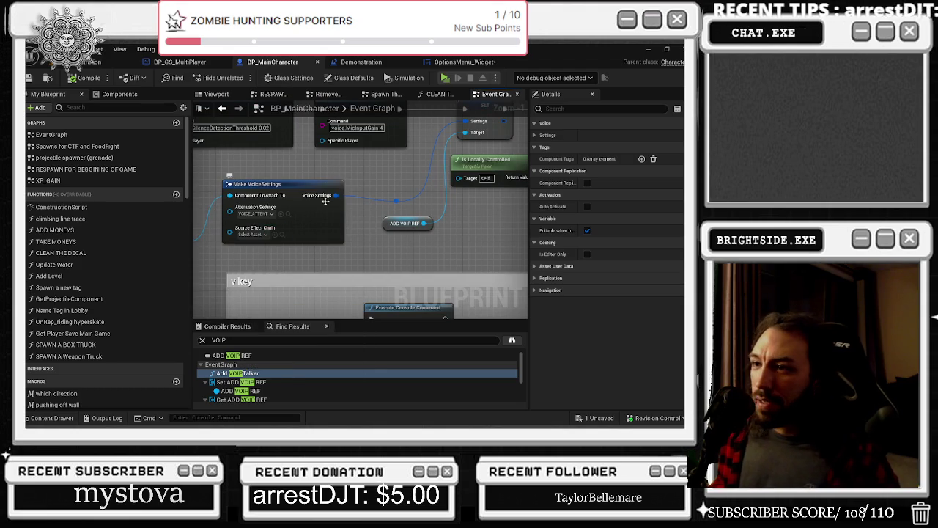
# - Move the top Execute Console Command node beside the Branch to the right
pyautogui.moveTo(368, 175); pyautogui.dragTo(331, 21)
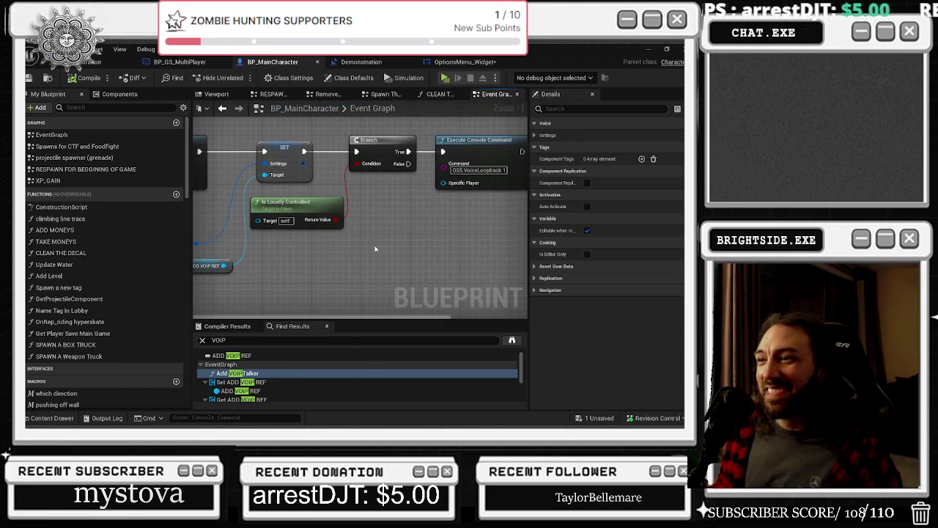
pyautogui.scroll(-5, 270, 265)
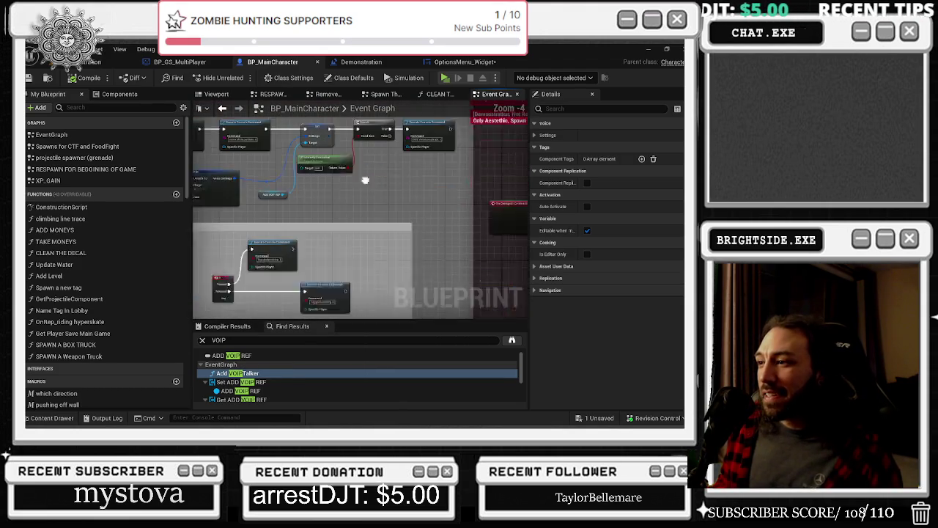
pyautogui.scroll(-1, 288, 261)
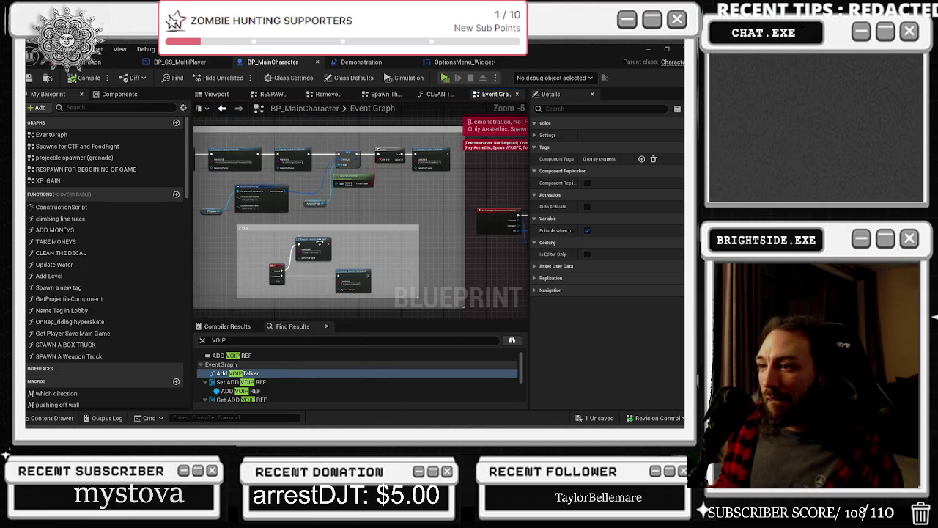
pyautogui.scroll(2, 388, 248)
pyautogui.moveTo(315, 233)
pyautogui.mouseDown()
pyautogui.moveTo(368, 249)
pyautogui.moveTo(381, 235)
pyautogui.moveTo(373, 248)
pyautogui.mouseUp()
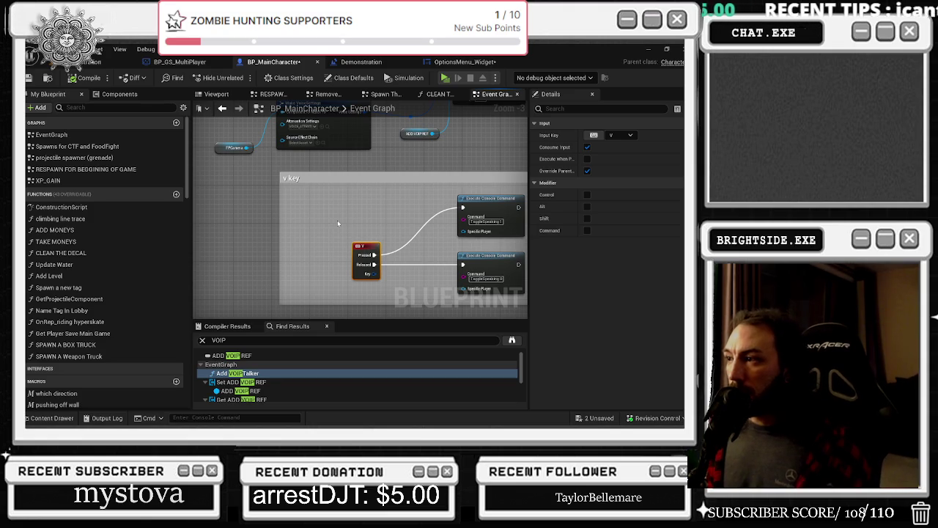
# - Pan past Add VOIPTalker, Delay, Register and Set Mic Threshold, checking Make VoiceSettings' Source Effect Chain options
pyautogui.scroll(-1, 381, 205)
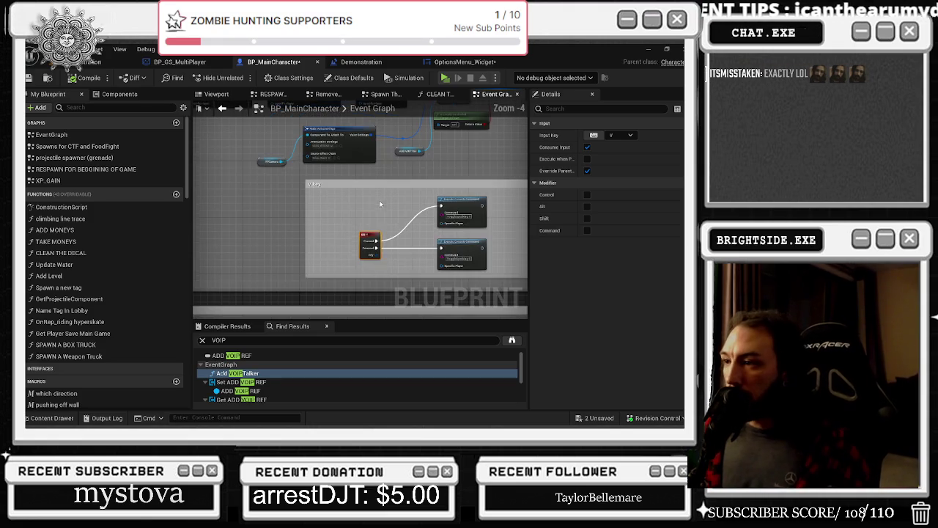
pyautogui.scroll(-2, 343, 211)
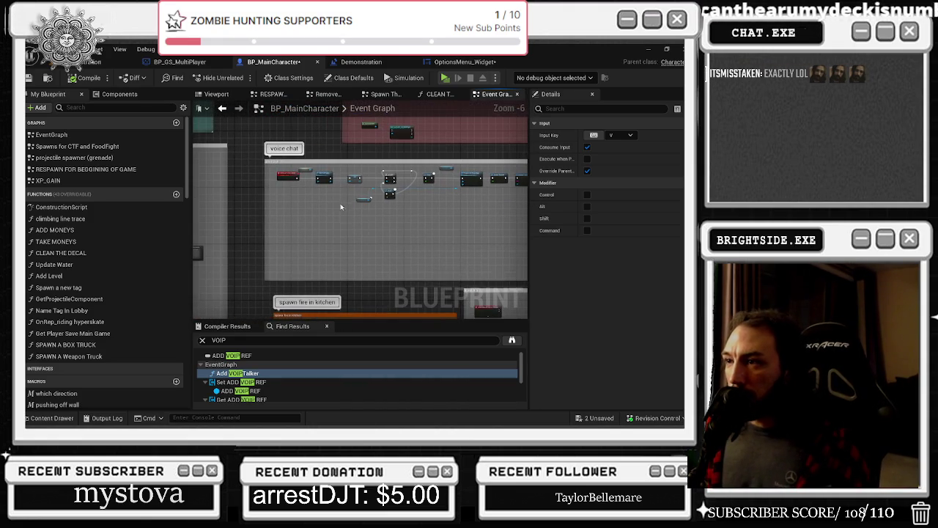
pyautogui.scroll(3, 329, 169)
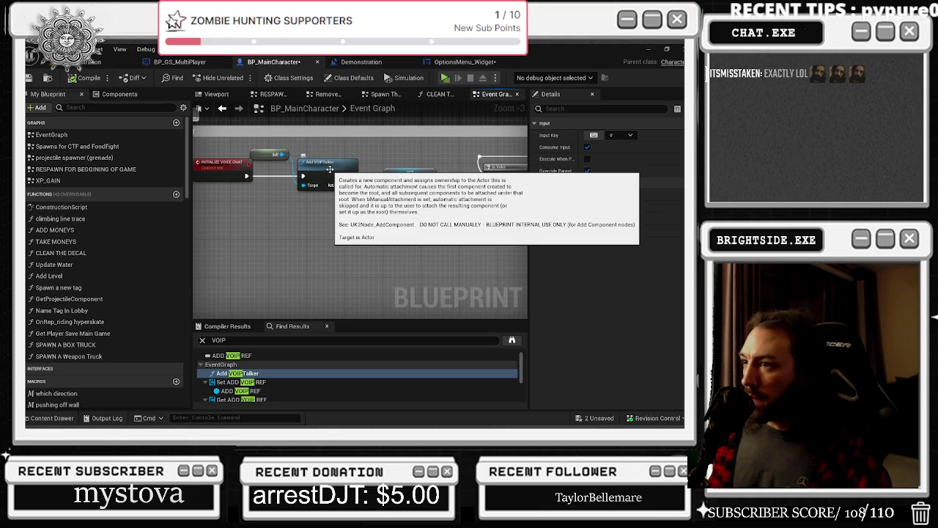
pyautogui.moveTo(373, 220)
pyautogui.mouseDown()
pyautogui.moveTo(388, 229)
pyautogui.moveTo(345, 248)
pyautogui.moveTo(268, 254)
pyautogui.mouseUp()
pyautogui.moveTo(385, 265); pyautogui.dragTo(251, 275)
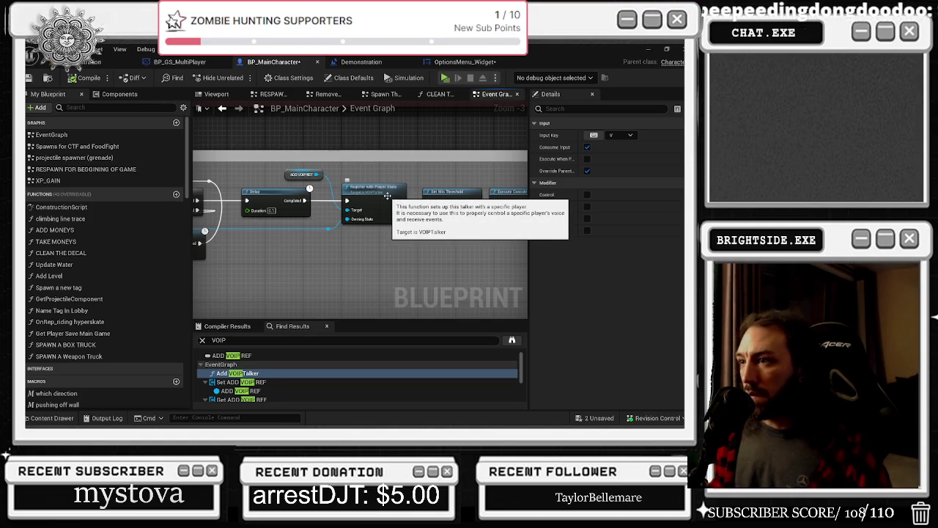
pyautogui.moveTo(383, 195)
pyautogui.mouseDown()
pyautogui.moveTo(333, 275)
pyautogui.moveTo(305, 269)
pyautogui.mouseUp()
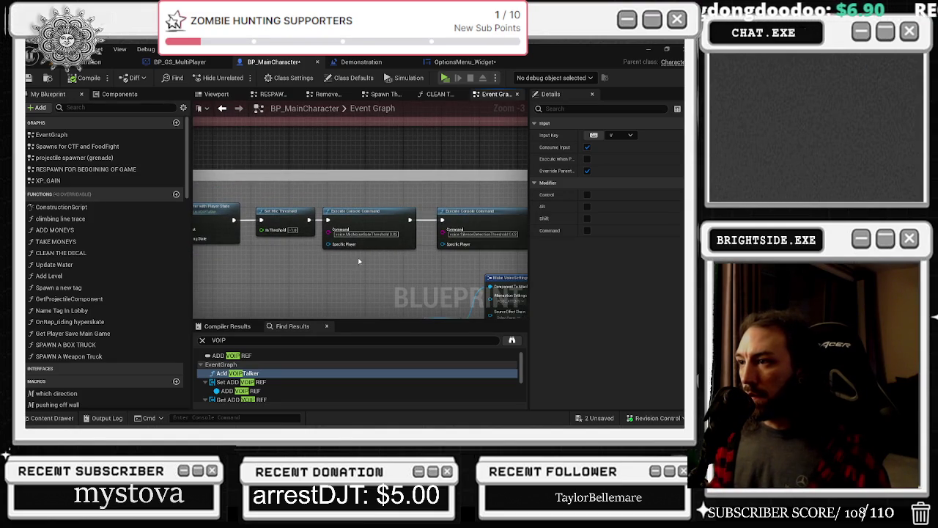
pyautogui.moveTo(351, 211); pyautogui.dragTo(345, 185)
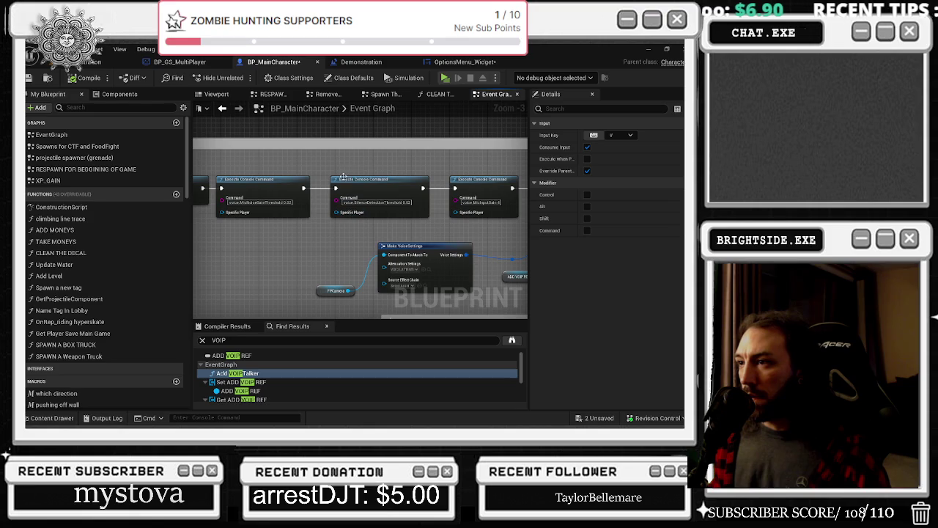
pyautogui.moveTo(394, 240); pyautogui.dragTo(356, 227)
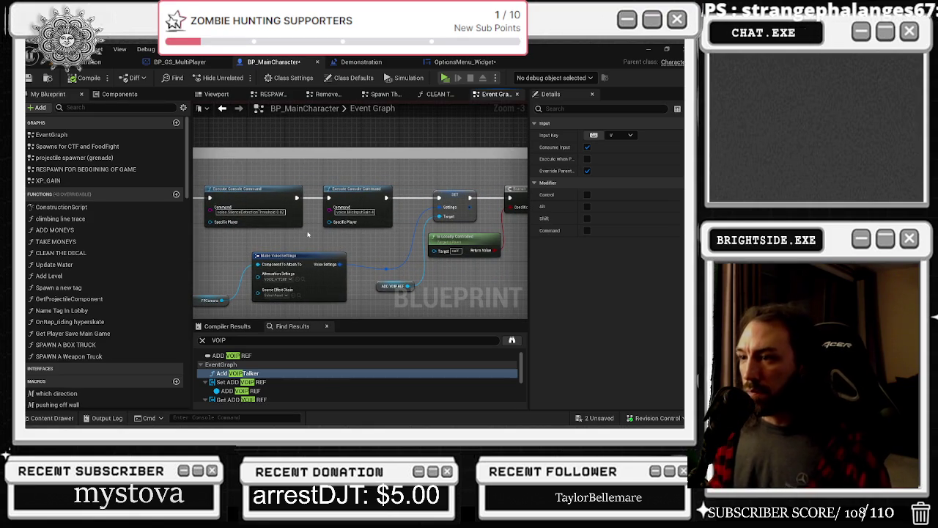
pyautogui.scroll(1, 297, 286)
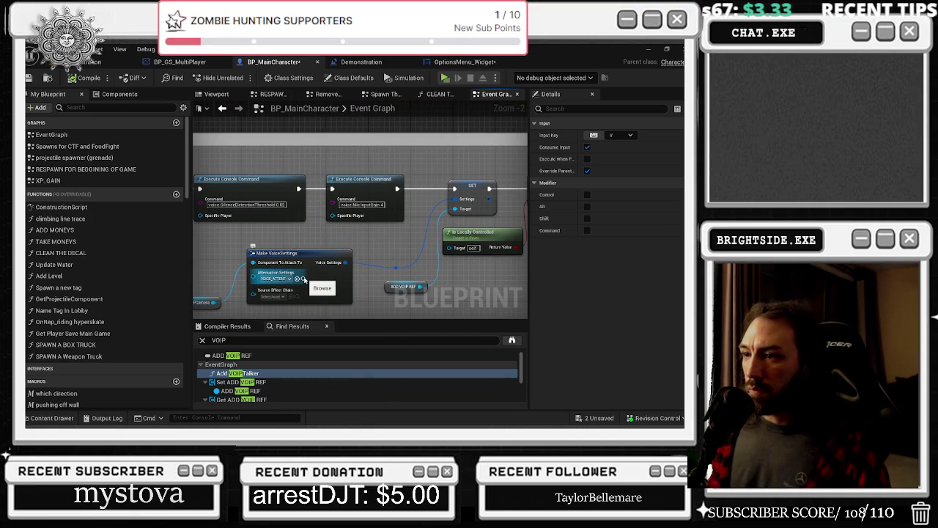
pyautogui.scroll(2, 302, 280)
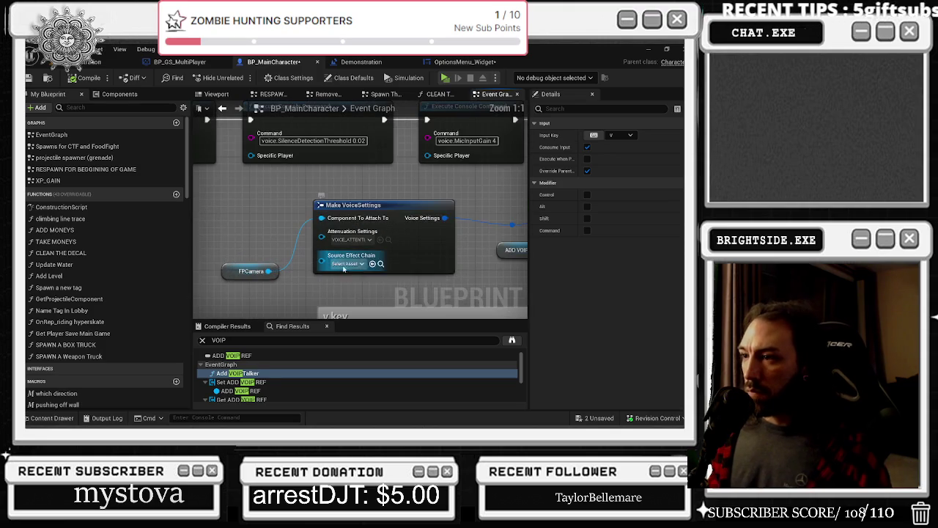
pyautogui.click(351, 270)
pyautogui.click(436, 242)
# - Browse to the Attenuation Settings asset of Make VoiceSettings in the content library
pyautogui.moveTo(438, 238); pyautogui.dragTo(218, 280)
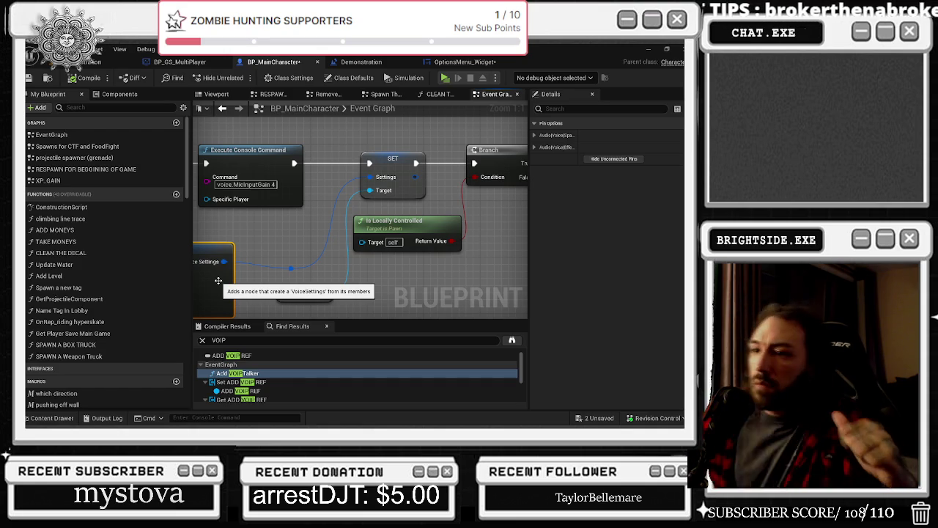
pyautogui.moveTo(271, 230); pyautogui.dragTo(420, 251)
pyautogui.moveTo(314, 269); pyautogui.dragTo(323, 240)
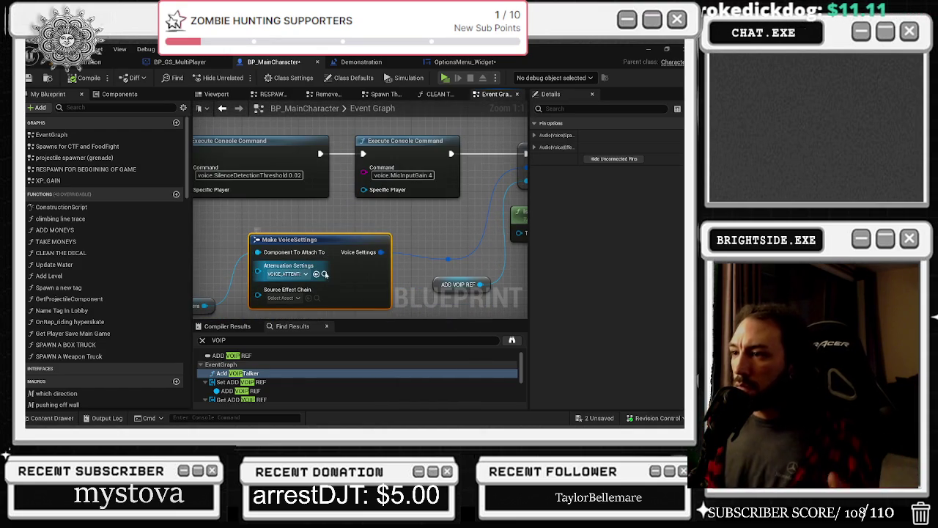
pyautogui.click(325, 274)
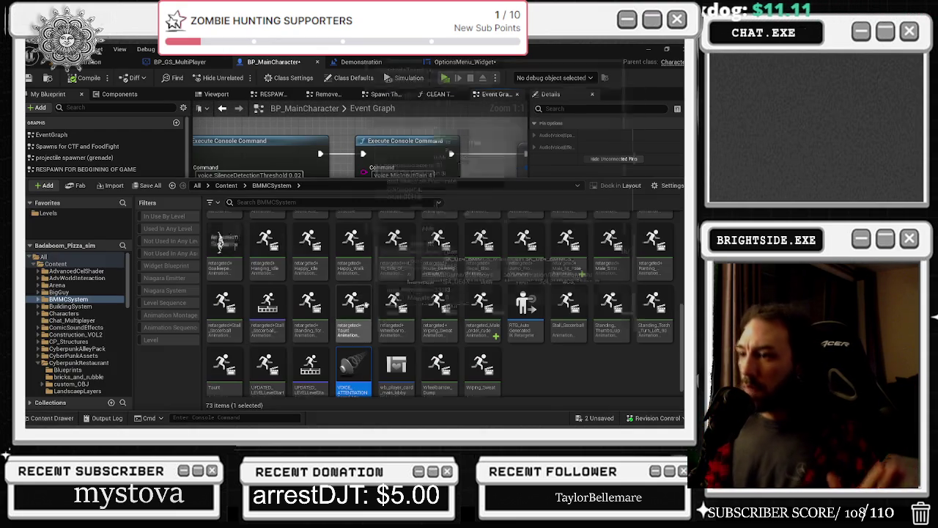
# - Open VOICE_ATTENTIATION, review its 20000 inner radius and 35000 falloff, then close it
pyautogui.doubleClick(353, 376)
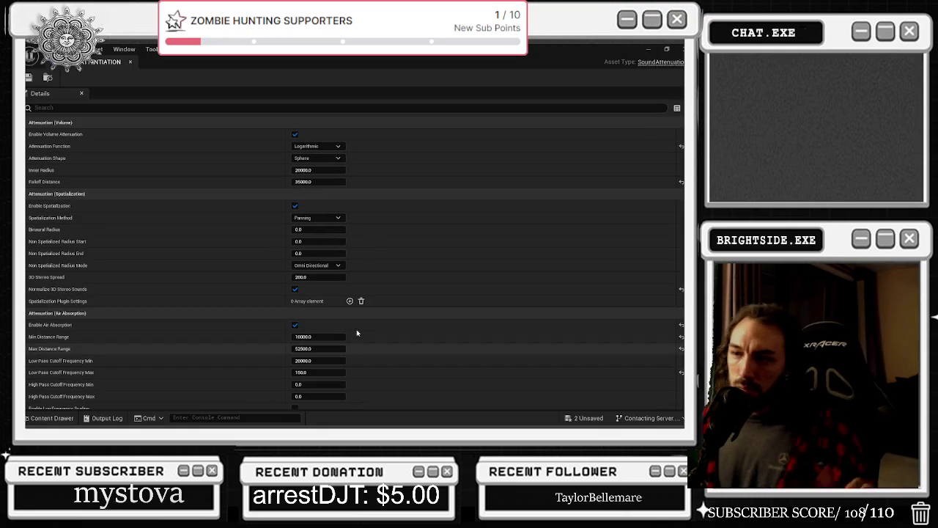
pyautogui.scroll(-10, 365, 263)
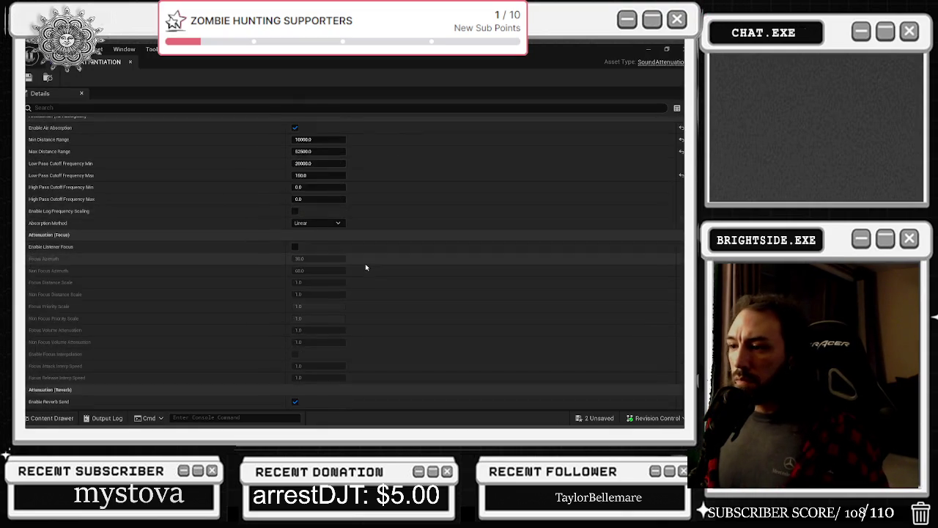
pyautogui.scroll(-5, 366, 269)
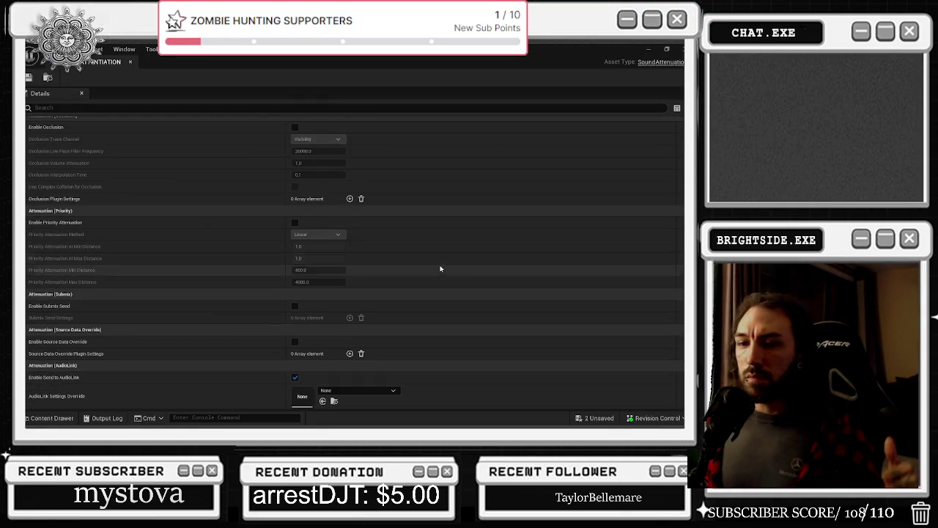
pyautogui.click(130, 64)
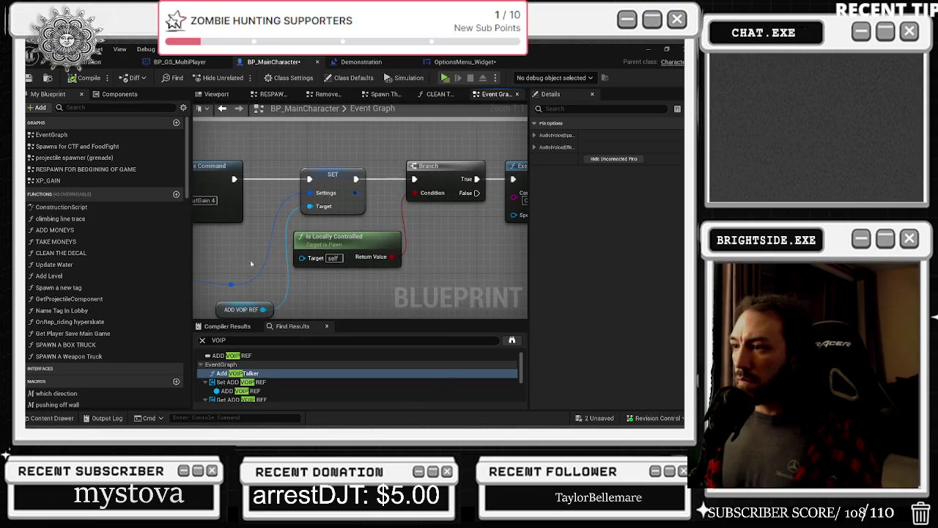
# - Search the ADD VOIP REF talker's actions for 'SET TYPE', then dismiss them without adding anything
pyautogui.moveTo(235, 242); pyautogui.dragTo(426, 168)
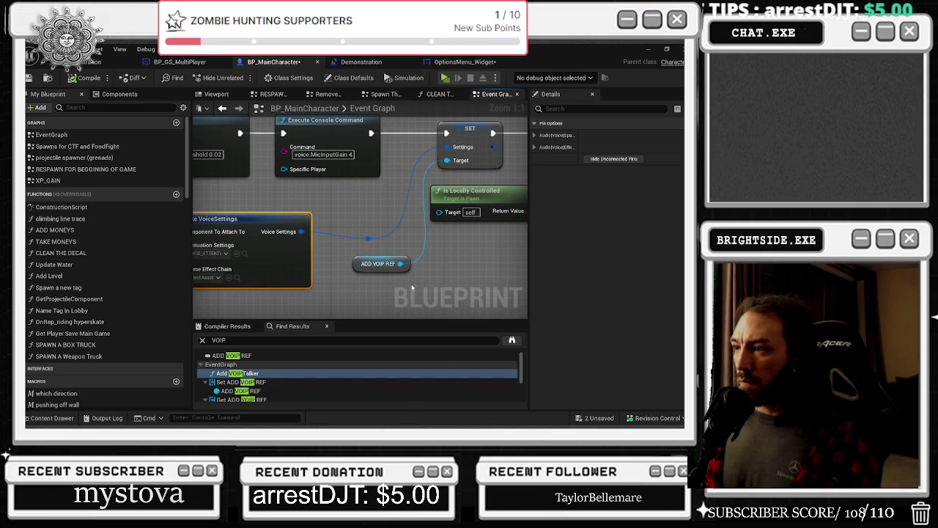
pyautogui.moveTo(324, 279); pyautogui.dragTo(358, 289)
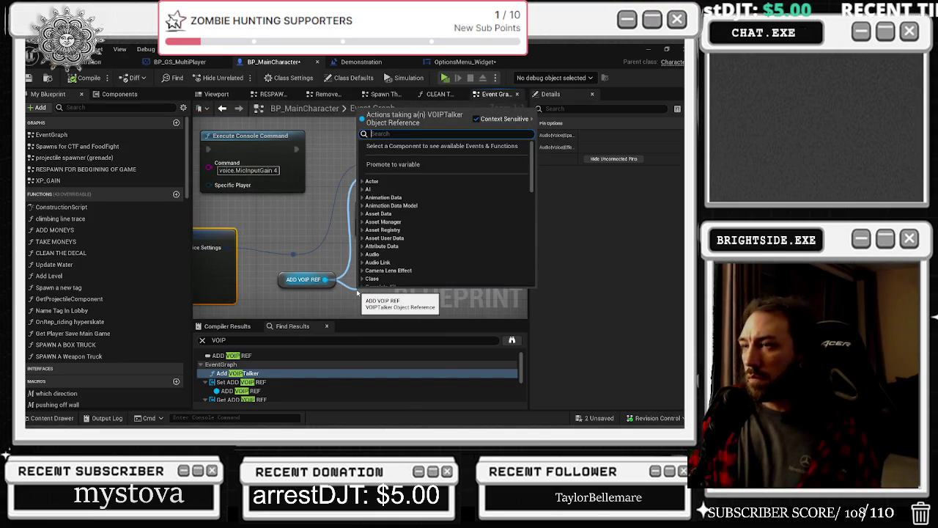
pyautogui.write('SET TYPE')
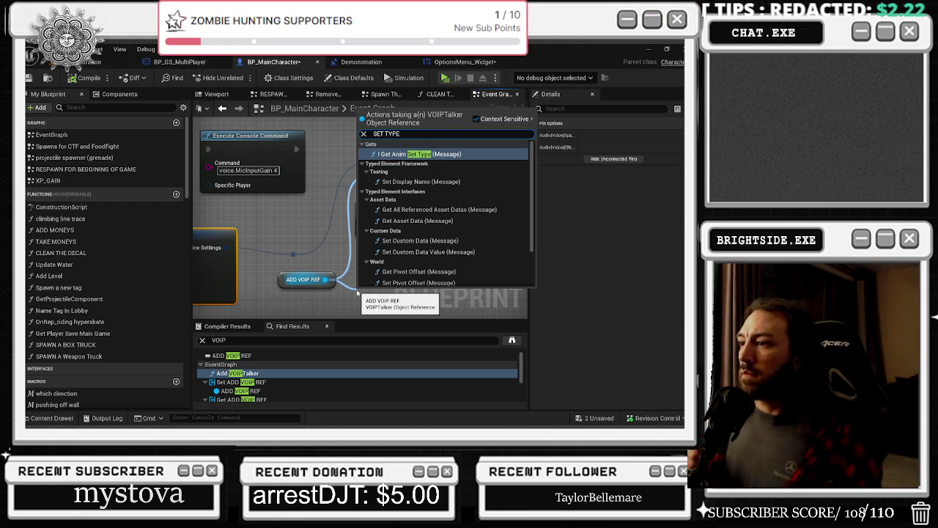
pyautogui.click(307, 250)
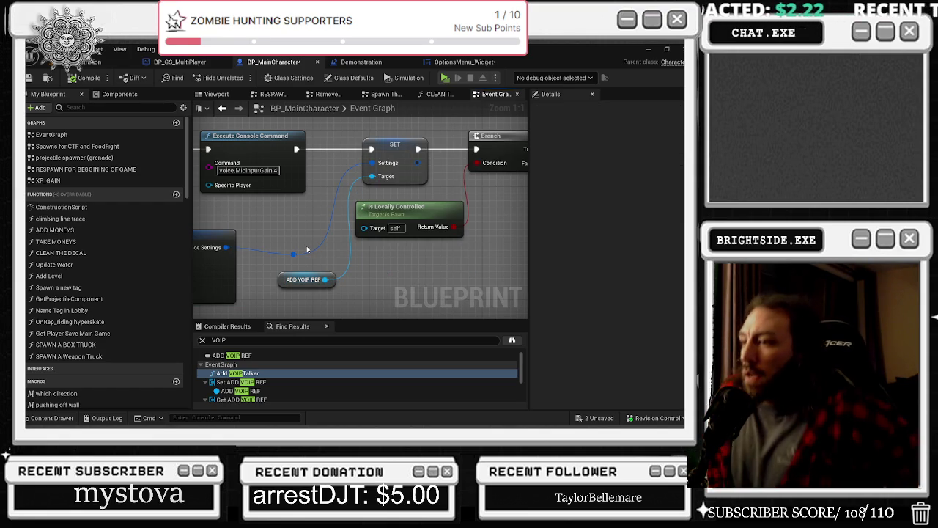
pyautogui.scroll(-2, 307, 250)
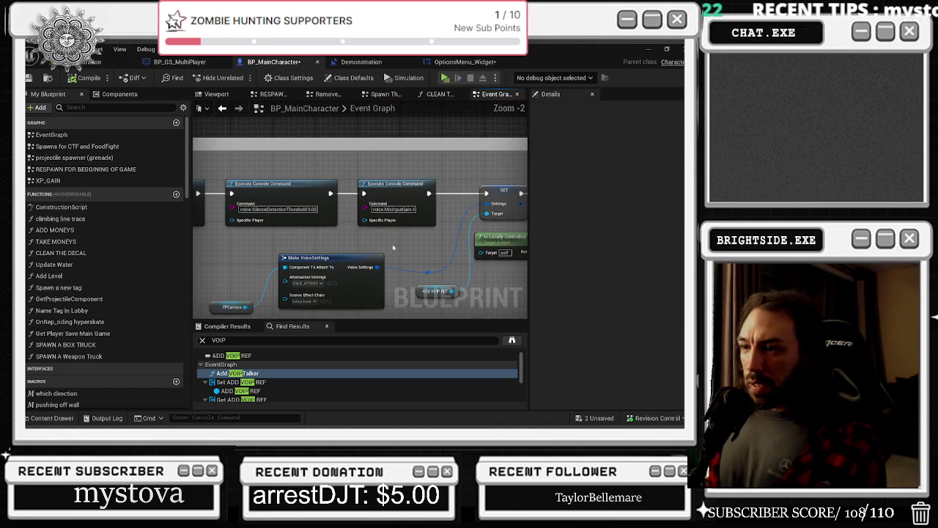
# - Select Make VoiceSettings together with FPCamera and move them up and left
pyautogui.click(306, 236)
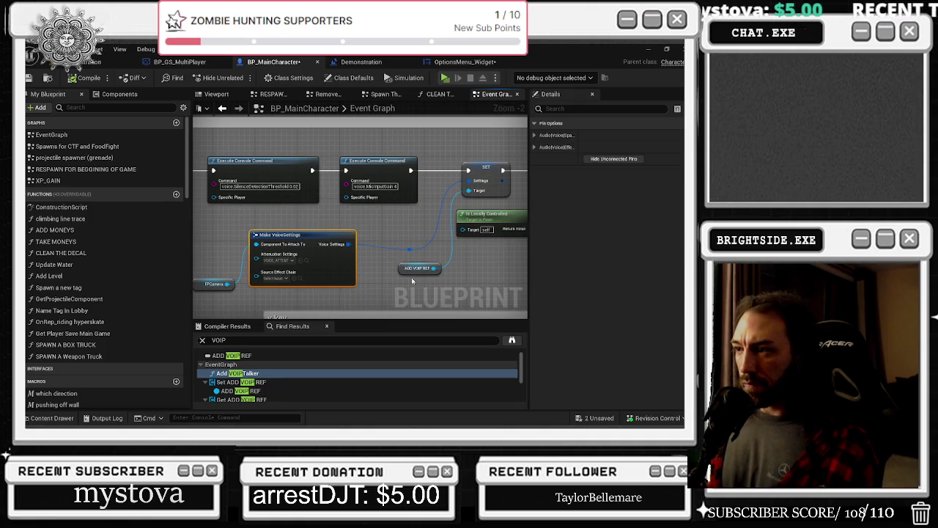
pyautogui.click(407, 250)
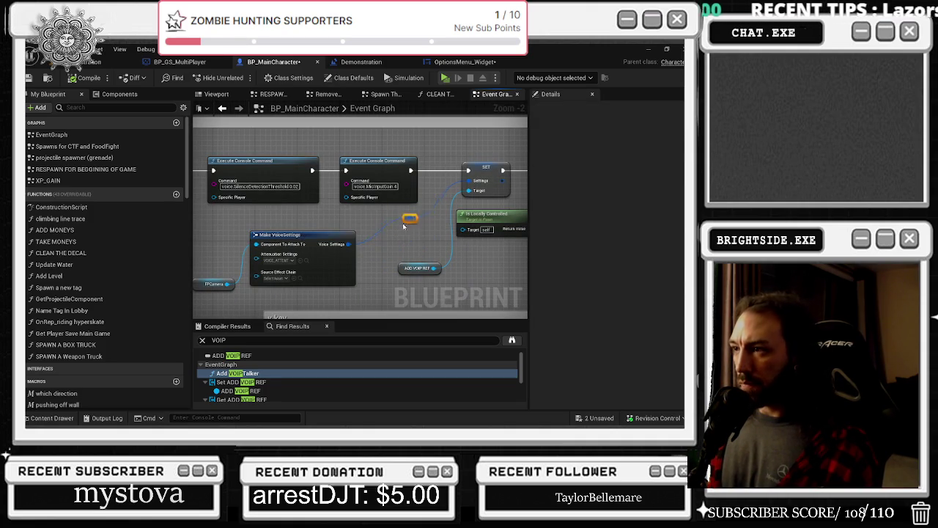
pyautogui.rightClick(273, 325)
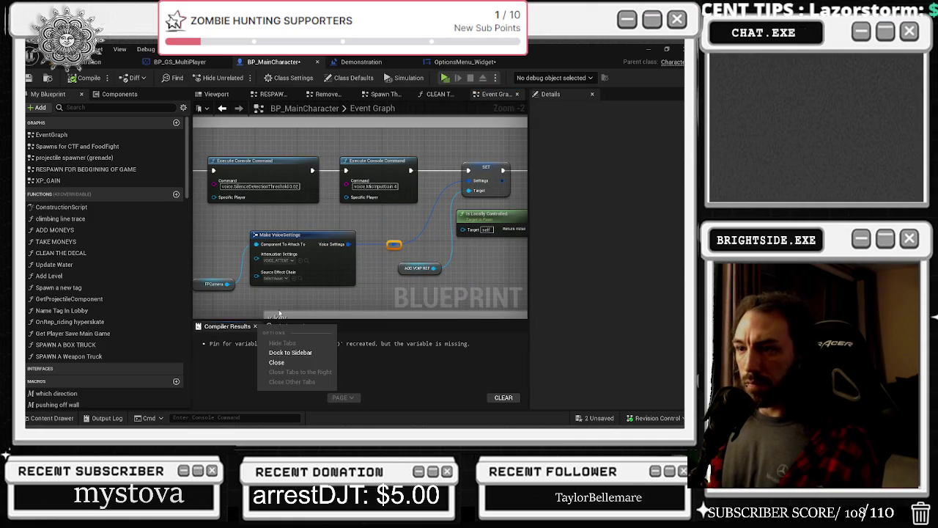
pyautogui.click(243, 293)
pyautogui.hotkey('ctrl', 'z')
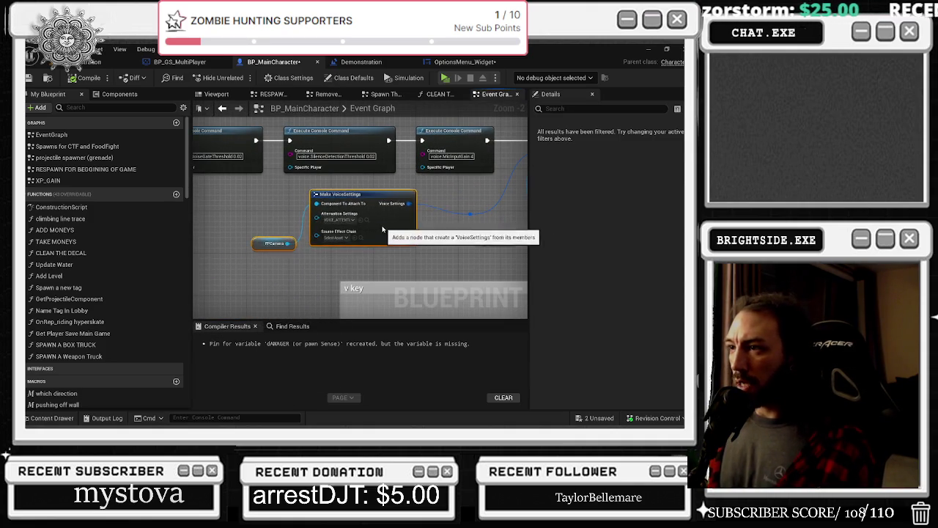
pyautogui.moveTo(383, 230); pyautogui.dragTo(370, 224)
# - Check the actions for the voice wire's reroute point, then reopen the content drawer on VOICE_ATTENUATION
pyautogui.click(470, 215)
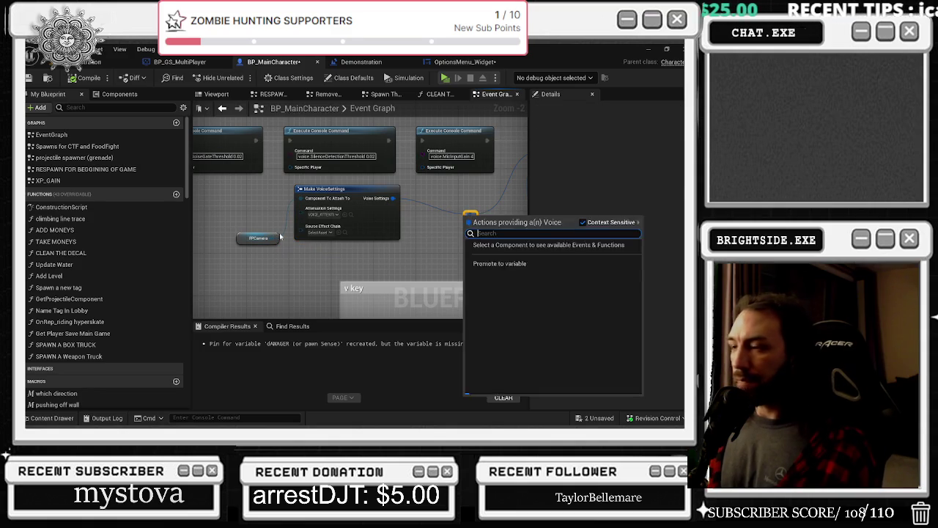
pyautogui.rightClick(462, 215)
pyautogui.press('Escape')
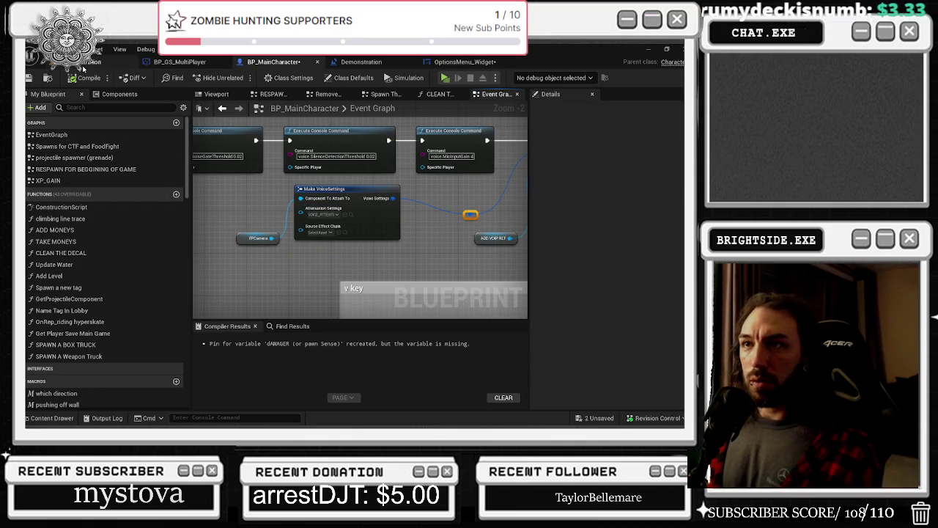
pyautogui.click(52, 418)
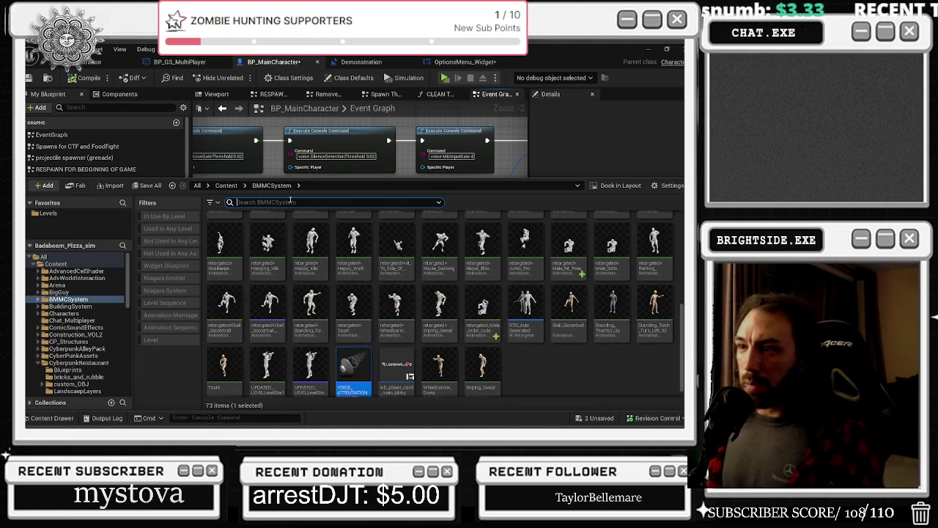
# - Search all folders for 'cue', open the ball_hog sound cue and locate its SFX sound class
pyautogui.write('c')
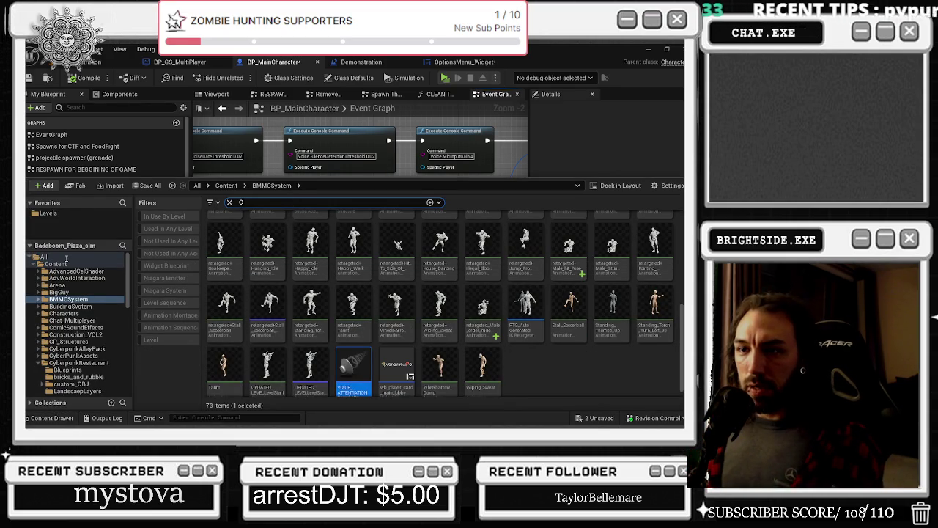
pyautogui.write('ue')
pyautogui.click(44, 256)
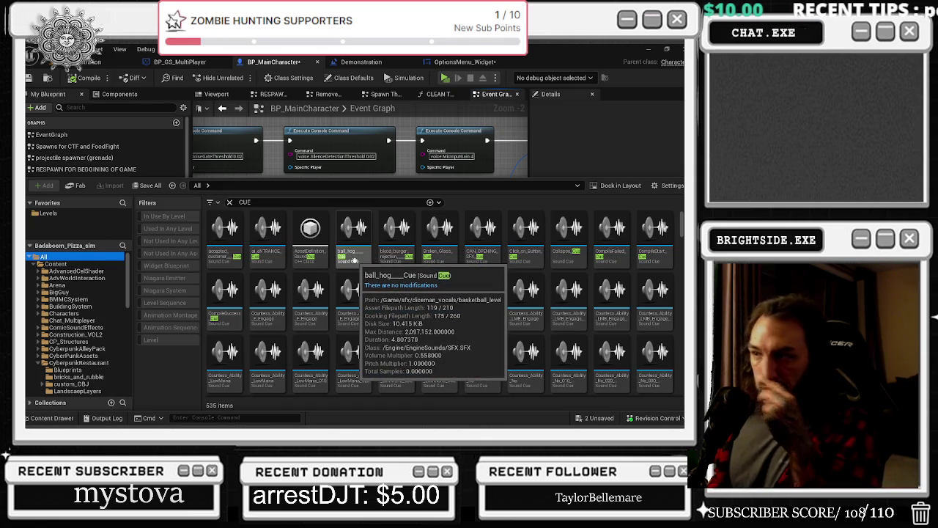
pyautogui.click(355, 260)
pyautogui.doubleClick(355, 260)
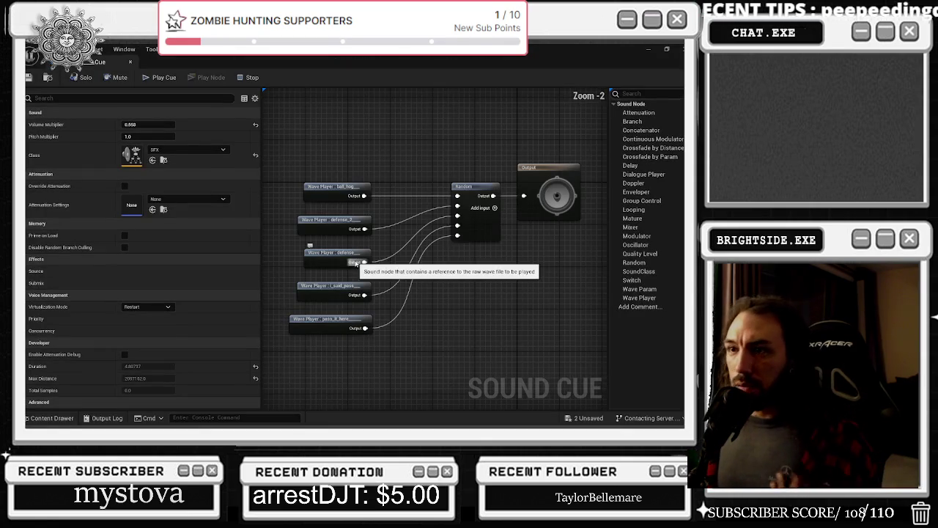
pyautogui.click(163, 160)
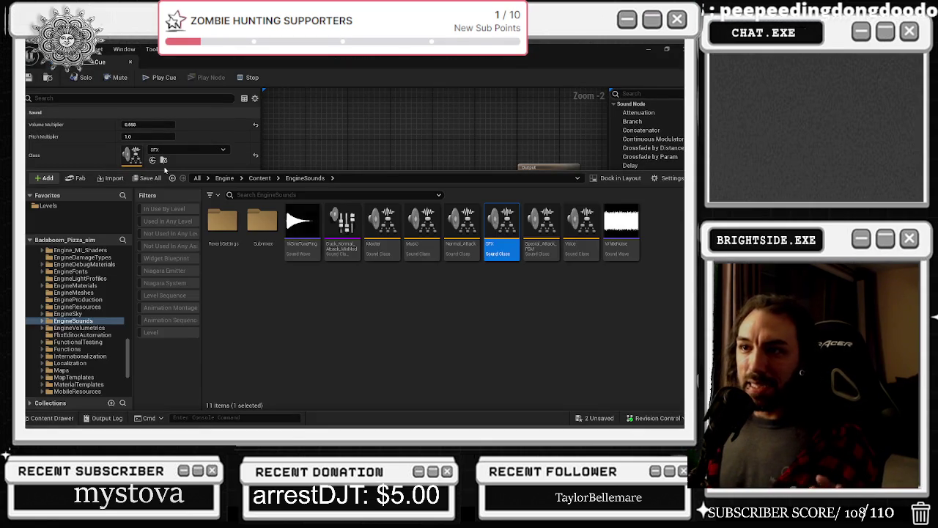
pyautogui.click(338, 117)
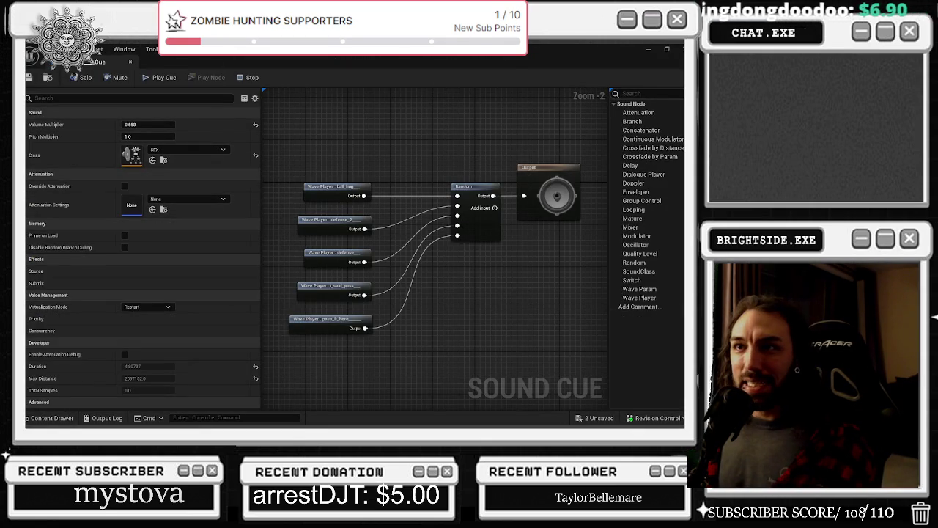
pyautogui.click(163, 160)
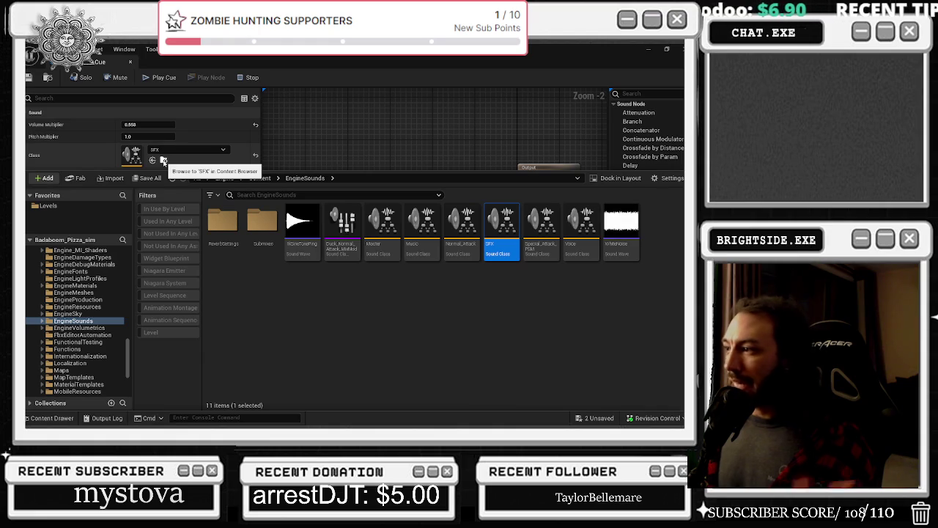
# - View the Voice sound class's references, then the Master class's, and return to OptionsMenu_Widget
pyautogui.click(595, 249)
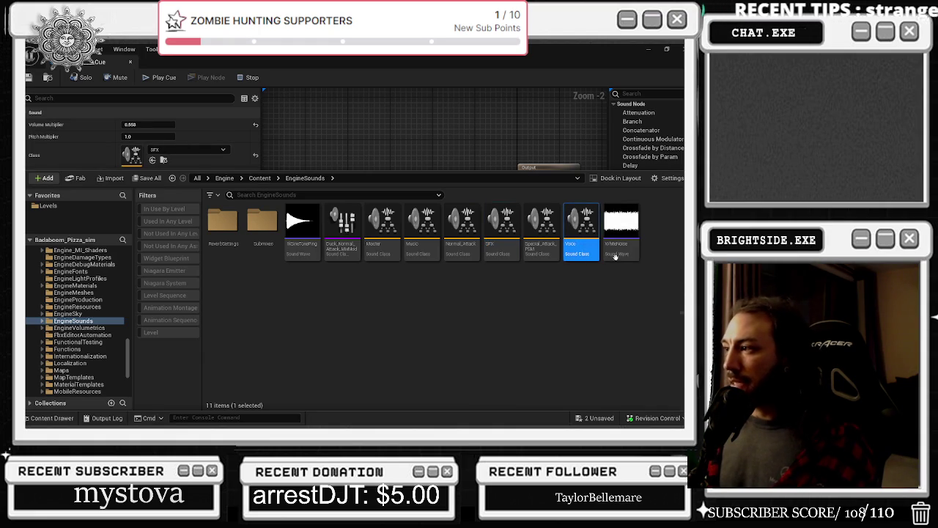
pyautogui.rightClick(600, 251)
pyautogui.click(510, 351)
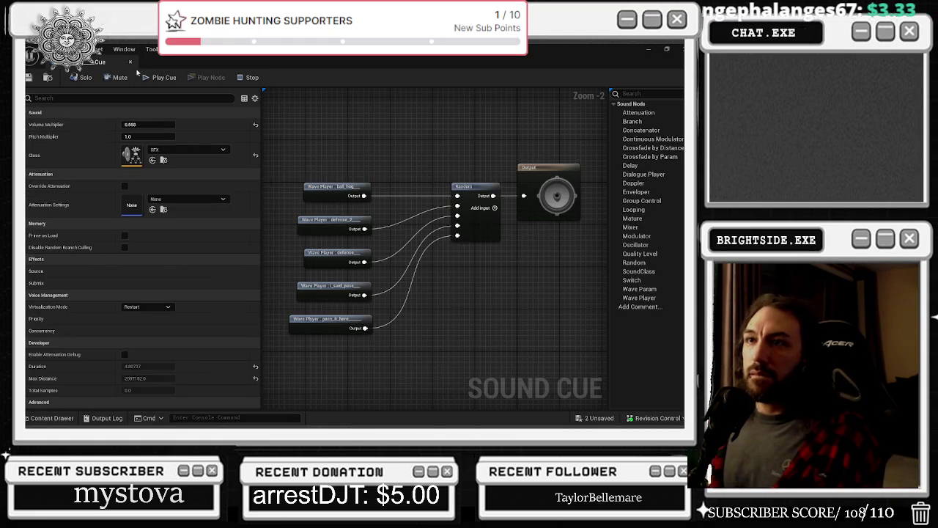
pyautogui.scroll(-2, 455, 215)
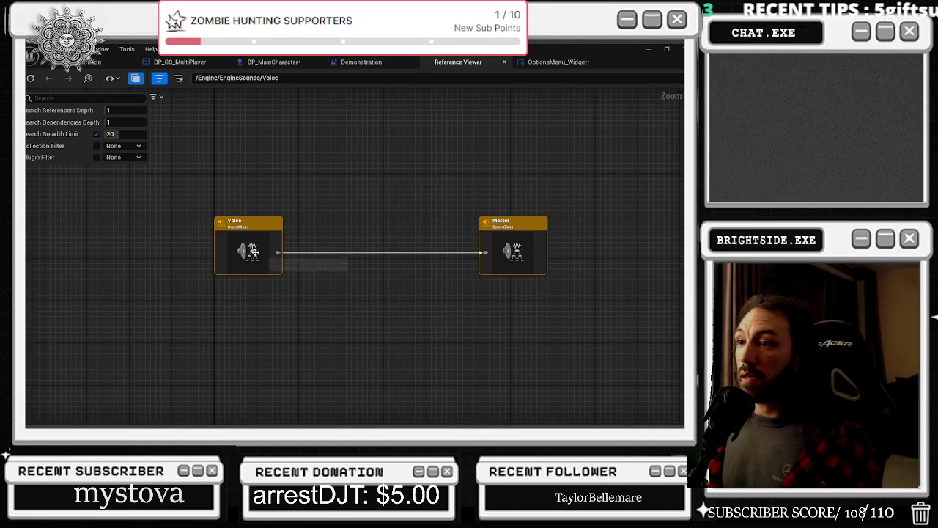
pyautogui.click(254, 253)
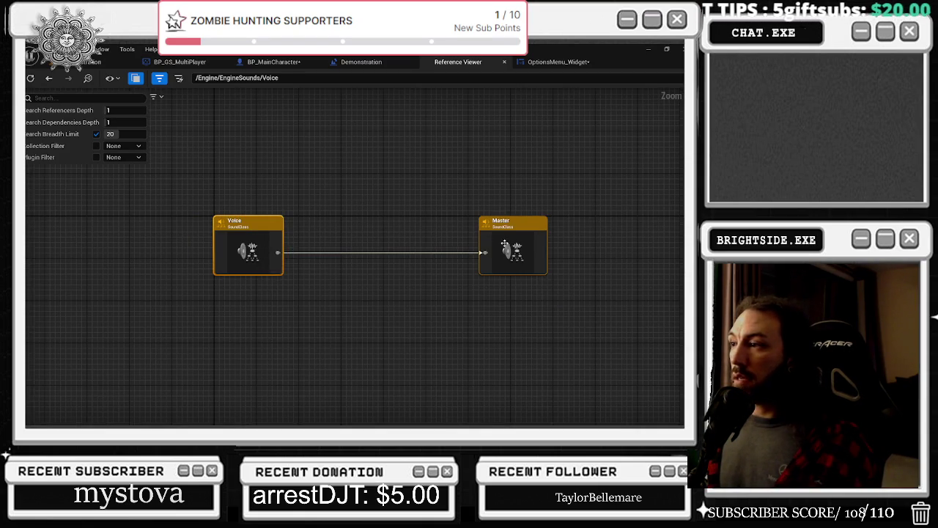
pyautogui.doubleClick(504, 244)
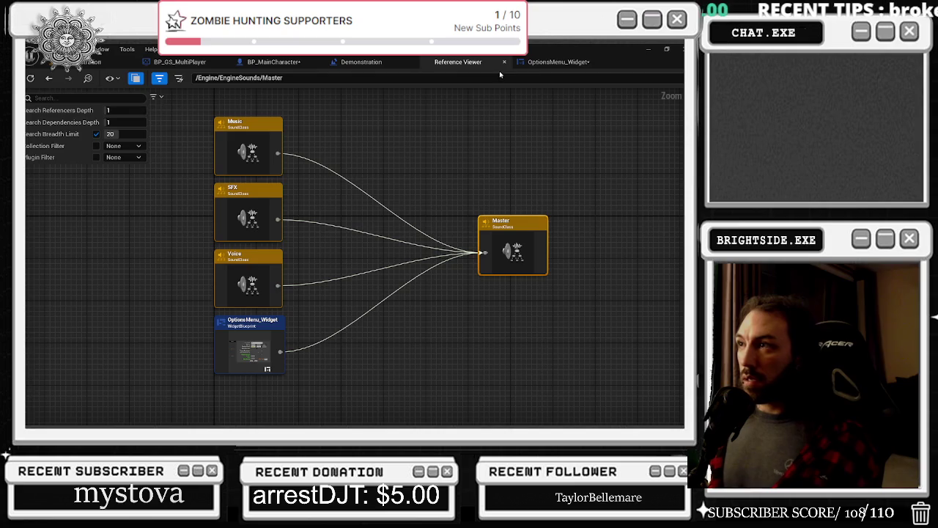
pyautogui.click(558, 62)
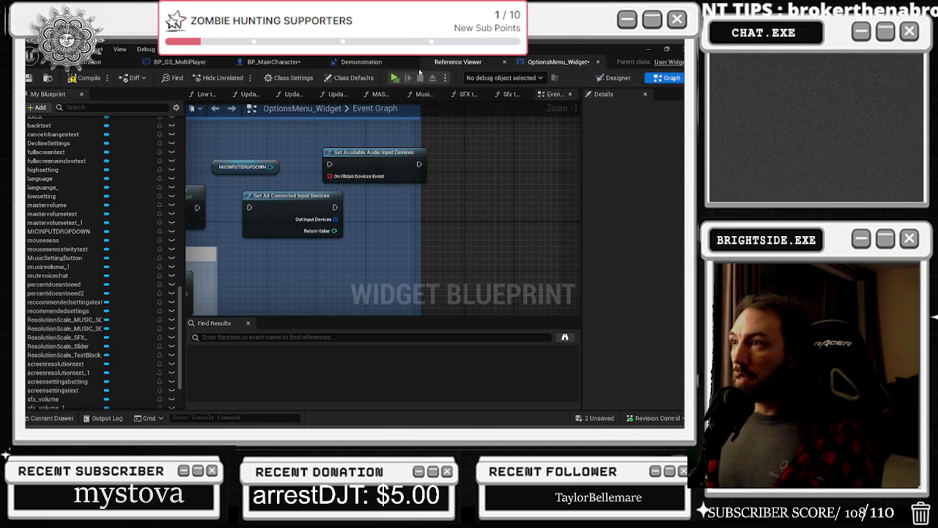
# - In BP_MainCharacter's graph, search 'SET CLASS' on the ADD VOIP REF reference, then cancel
pyautogui.click(274, 62)
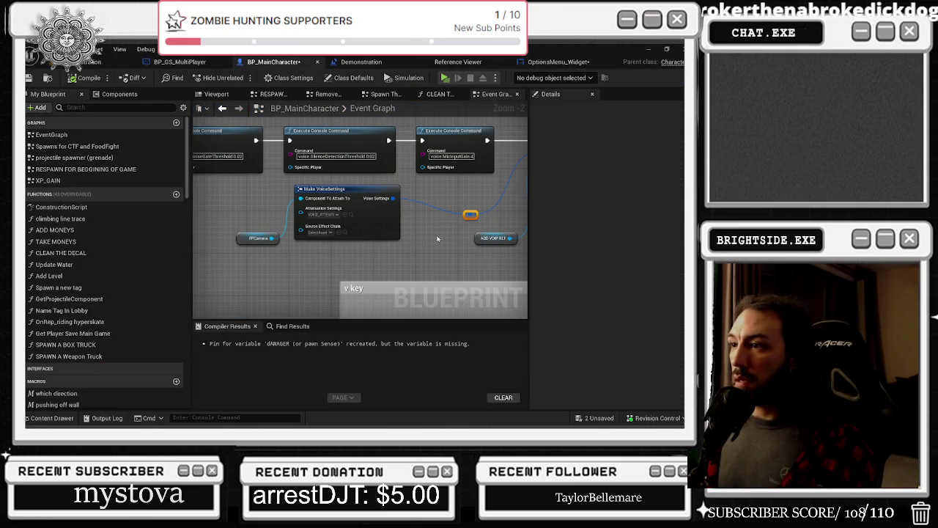
pyautogui.moveTo(437, 238); pyautogui.dragTo(272, 257)
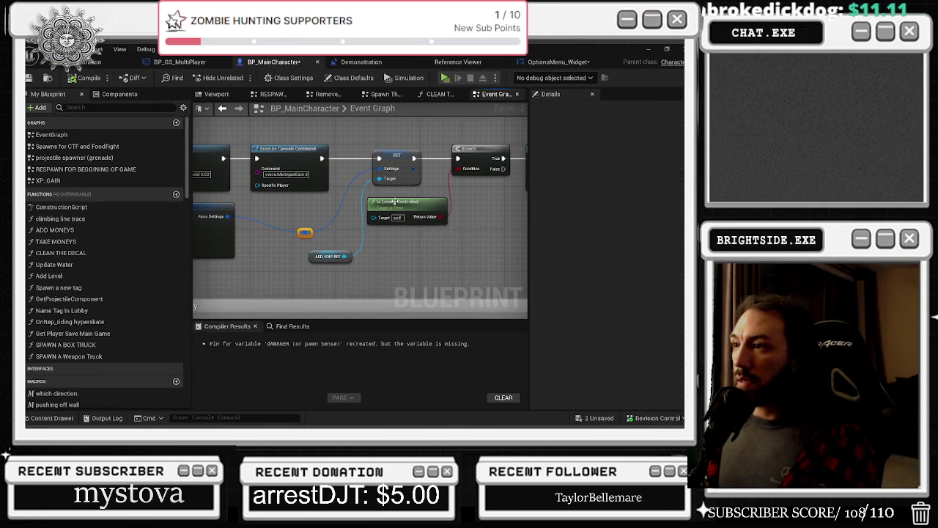
pyautogui.moveTo(349, 257); pyautogui.dragTo(374, 254)
pyautogui.write('SET CLASS')
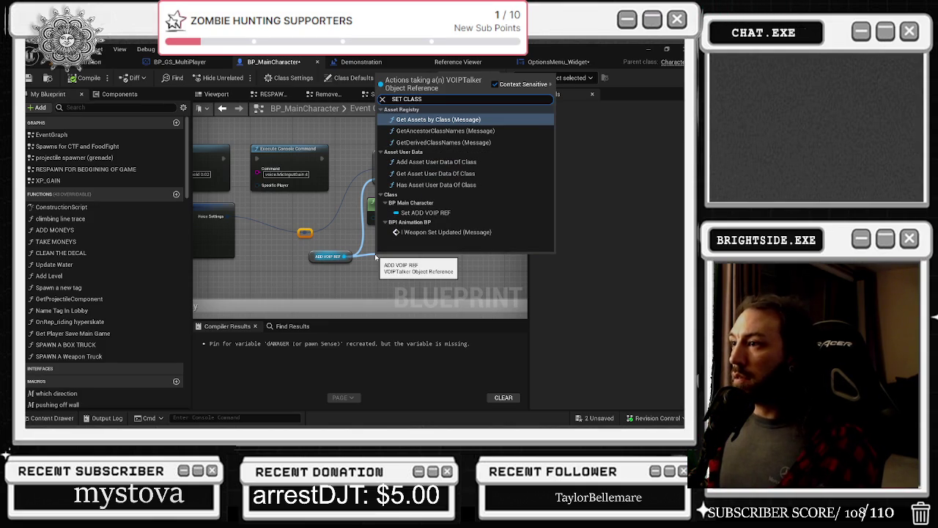
pyautogui.press('Escape')
# - Pan to the player state registration nodes and cancel a 'SET CLASS' search on VOIPTalker
pyautogui.moveTo(315, 239); pyautogui.dragTo(383, 245)
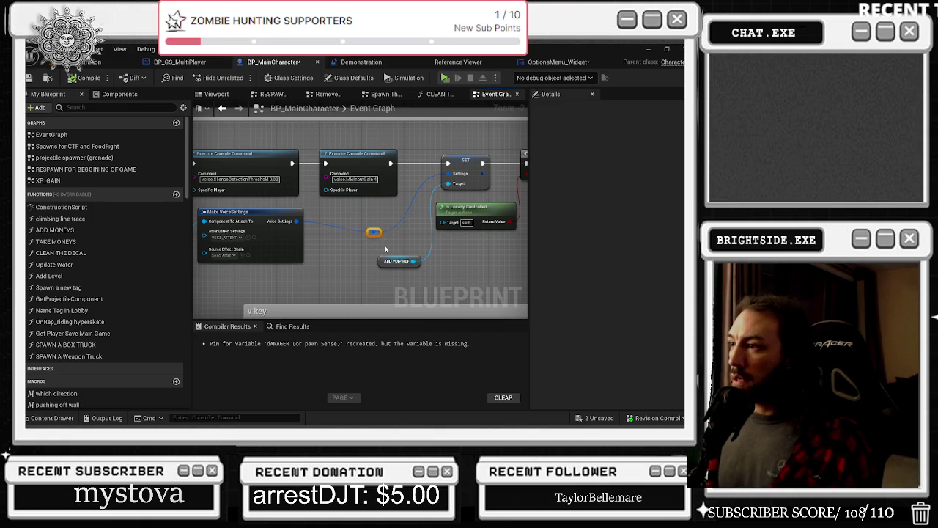
pyautogui.moveTo(380, 242)
pyautogui.mouseDown()
pyautogui.moveTo(470, 261)
pyautogui.moveTo(701, 264)
pyautogui.mouseUp()
pyautogui.moveTo(427, 225); pyautogui.dragTo(526, 245)
pyautogui.moveTo(303, 222); pyautogui.dragTo(316, 239)
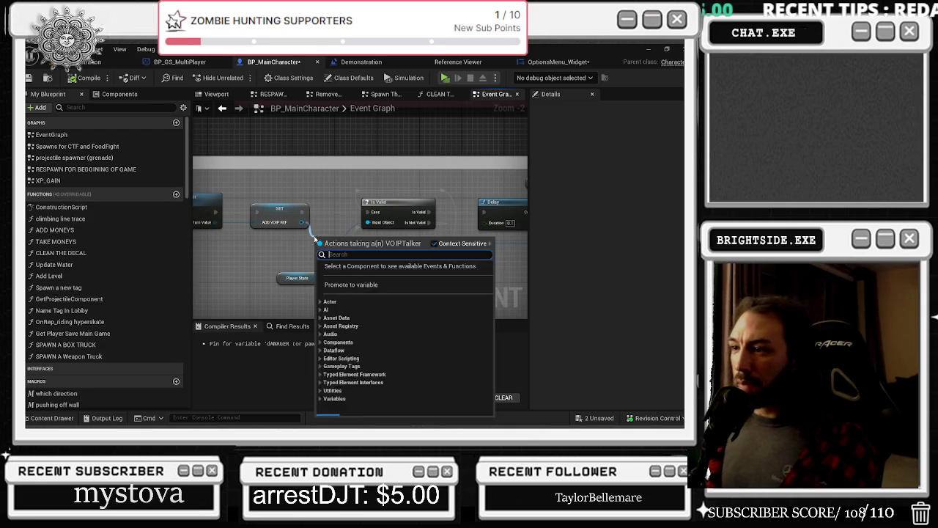
pyautogui.write('SET CLASS')
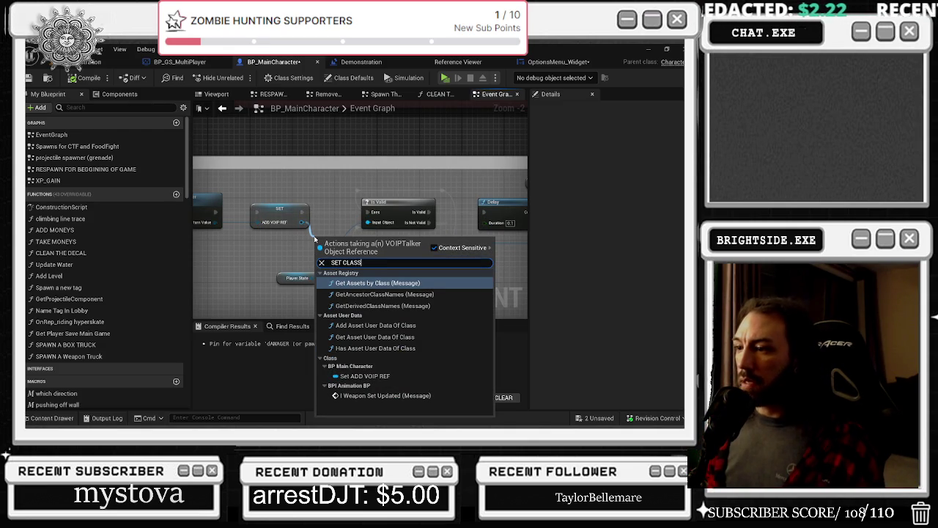
pyautogui.click(257, 248)
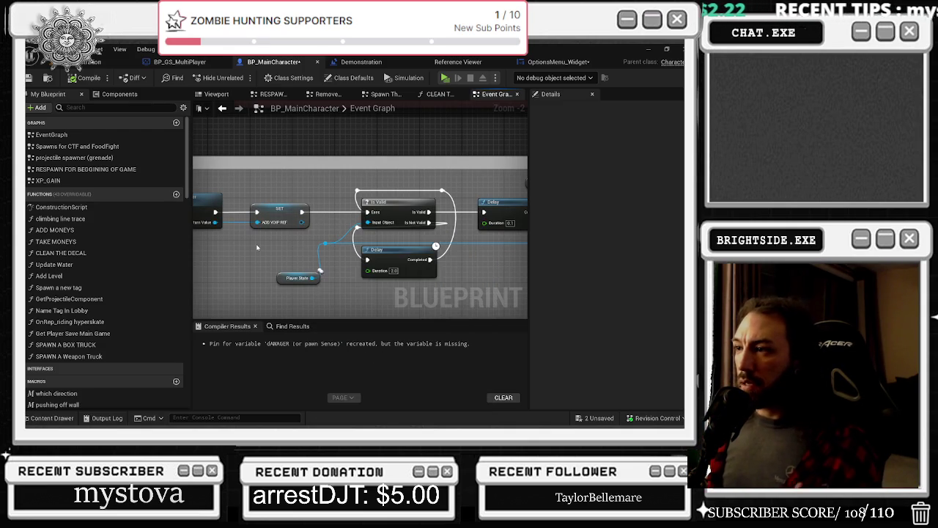
# - Review the Add VOIPTalker, SET and Branch nodes, then shift the v key nodes left
pyautogui.moveTo(279, 259)
pyautogui.mouseDown()
pyautogui.moveTo(427, 263)
pyautogui.moveTo(383, 273)
pyautogui.moveTo(130, 183)
pyautogui.mouseUp()
pyautogui.moveTo(289, 212)
pyautogui.mouseDown()
pyautogui.moveTo(308, 220)
pyautogui.moveTo(278, 205)
pyautogui.moveTo(300, 216)
pyautogui.moveTo(291, 213)
pyautogui.mouseUp()
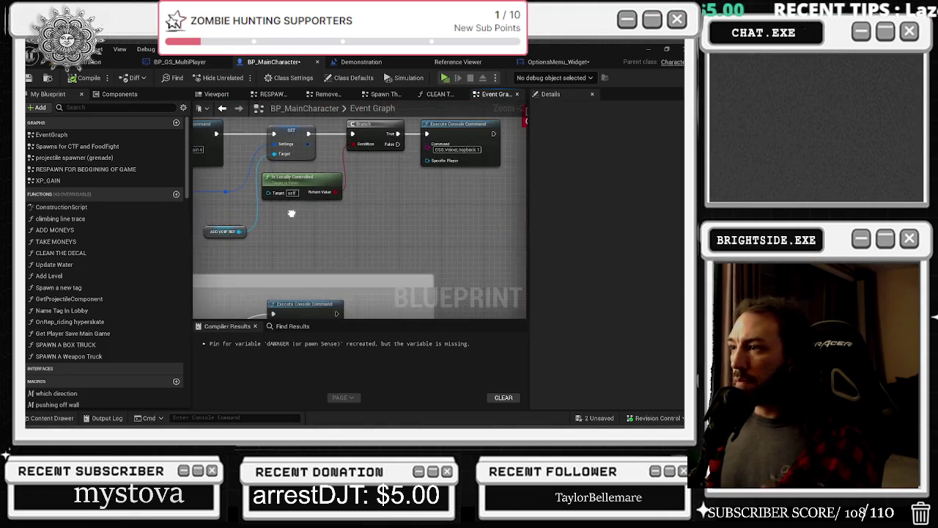
pyautogui.scroll(-3, 365, 239)
pyautogui.moveTo(445, 224); pyautogui.dragTo(411, 173)
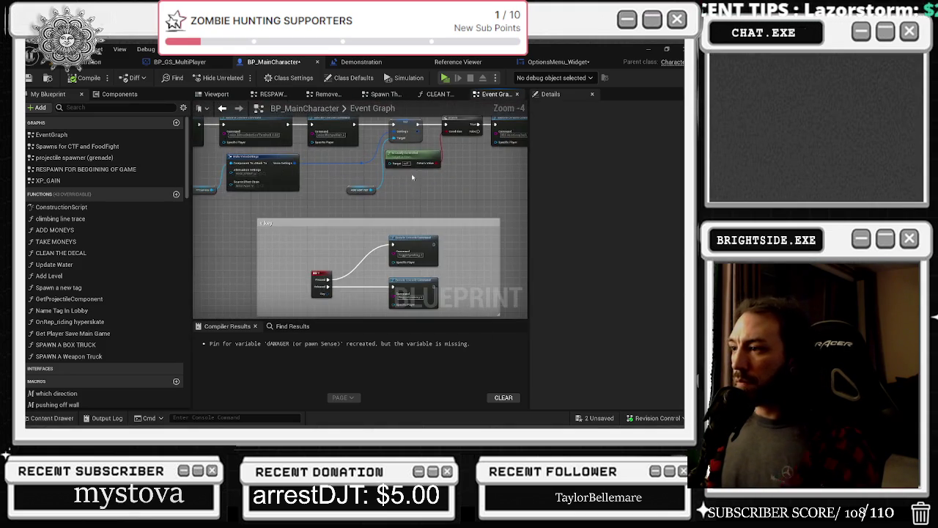
pyautogui.scroll(1, 413, 177)
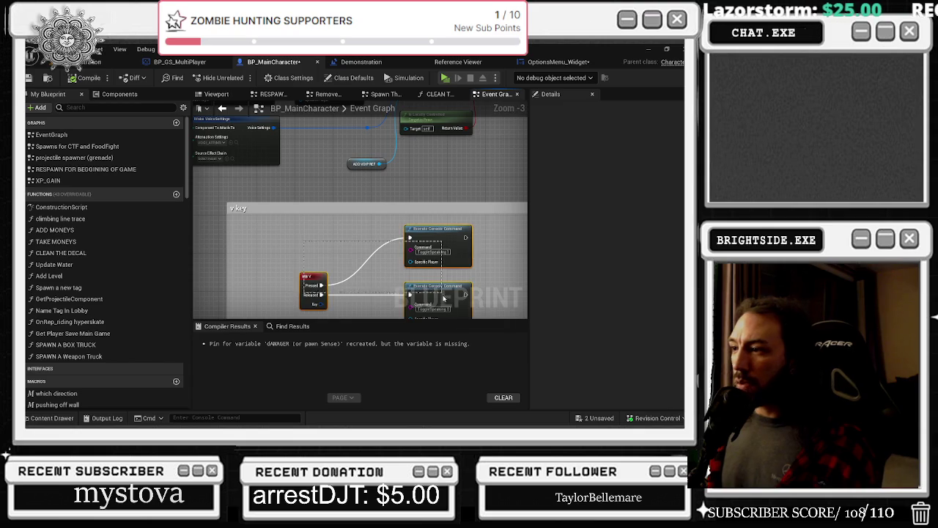
pyautogui.moveTo(443, 295); pyautogui.dragTo(391, 294)
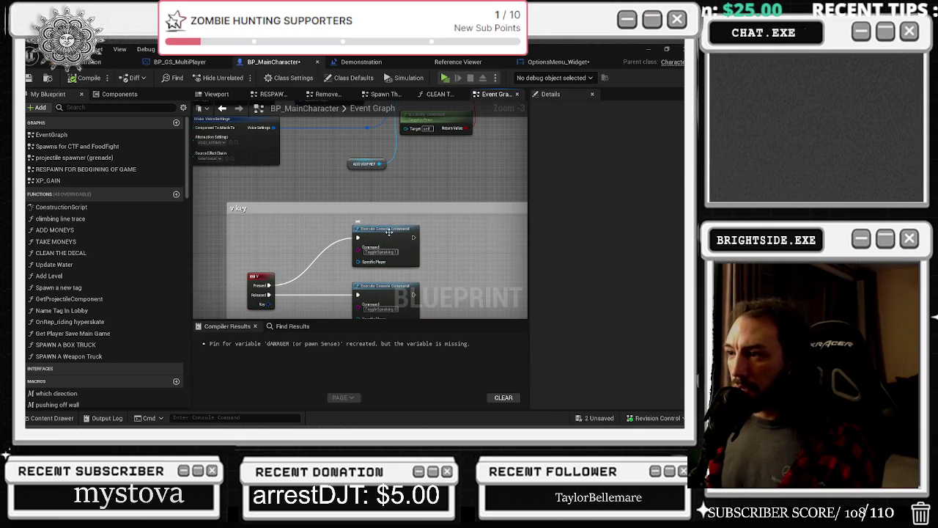
pyautogui.moveTo(389, 230); pyautogui.dragTo(364, 231)
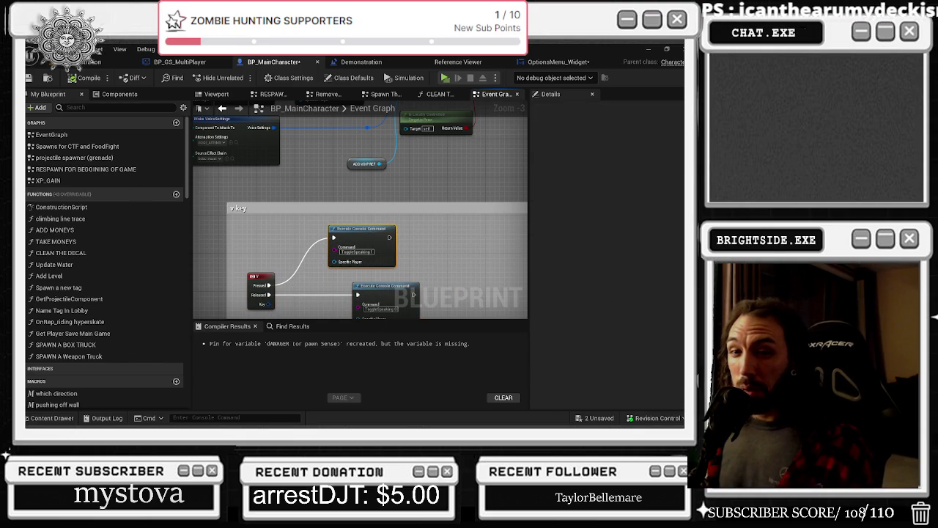
# - Inspect the Make VoiceSettings and Execute Console Command nodes in the v key comment
pyautogui.moveTo(399, 286); pyautogui.dragTo(390, 224)
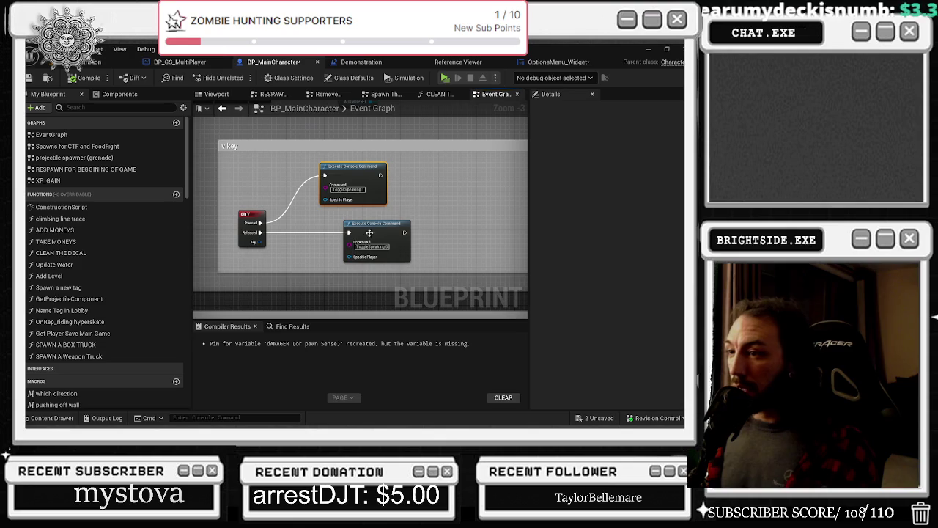
pyautogui.scroll(-2, 458, 271)
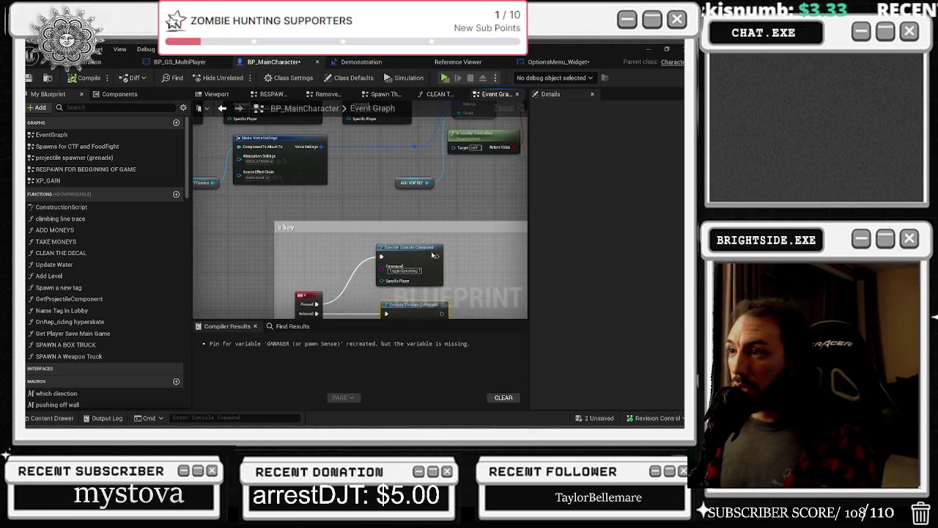
pyautogui.click(308, 177)
pyautogui.scroll(2, 291, 171)
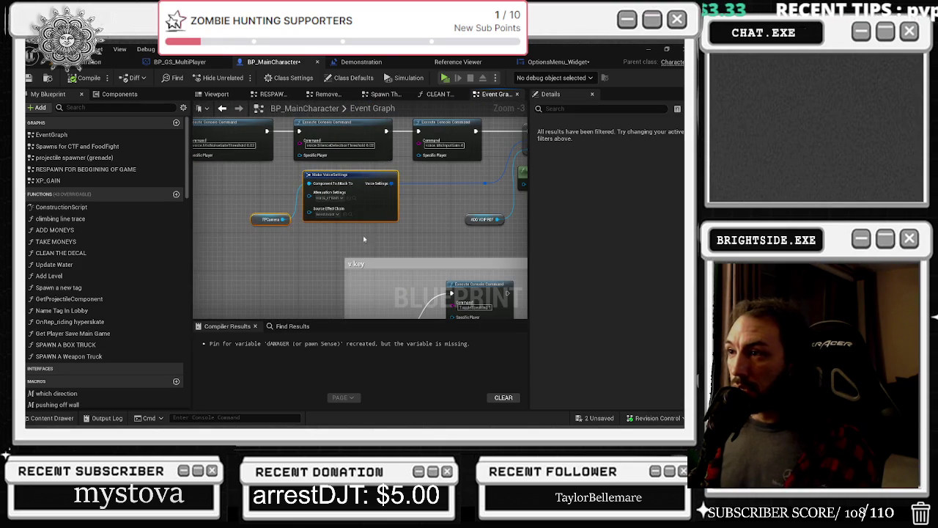
pyautogui.scroll(1, 326, 216)
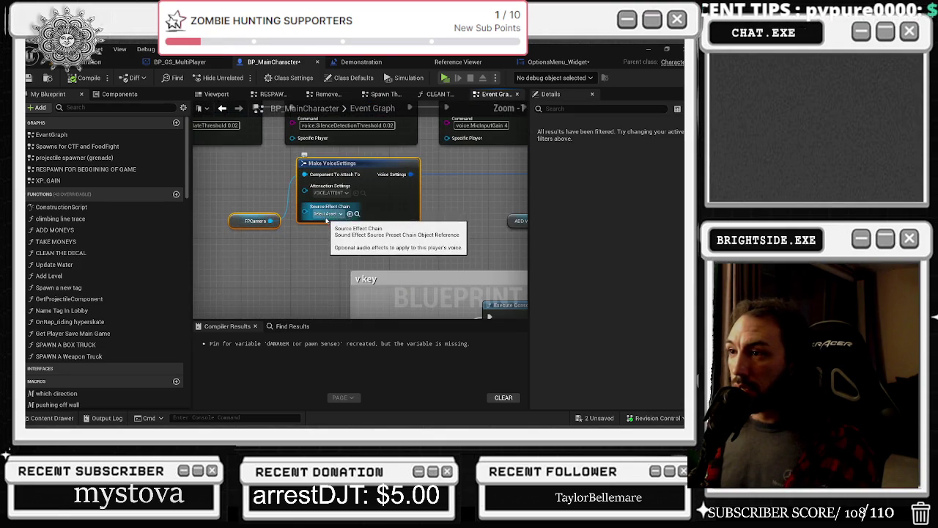
pyautogui.click(272, 254)
pyautogui.moveTo(338, 243)
pyautogui.mouseDown()
pyautogui.moveTo(255, 285)
pyautogui.moveTo(211, 292)
pyautogui.moveTo(415, 265)
pyautogui.moveTo(117, 275)
pyautogui.mouseUp()
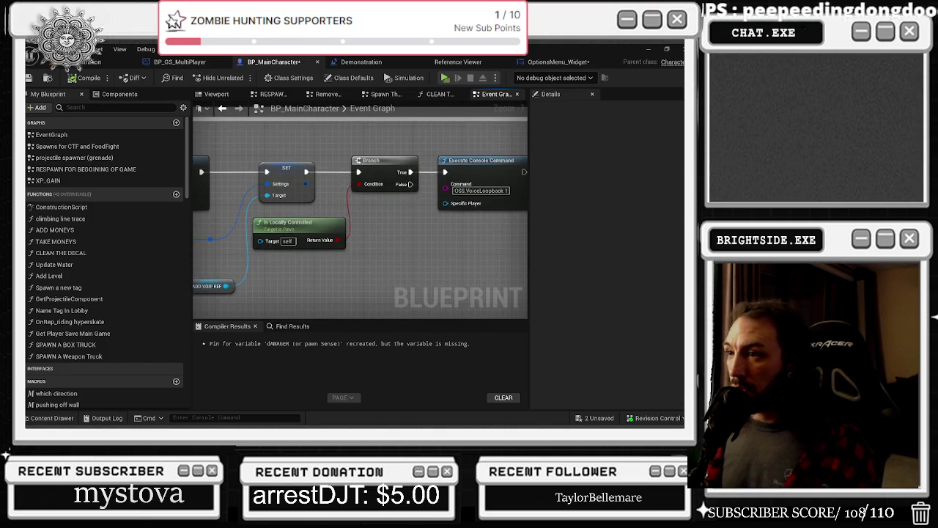
pyautogui.hotkey('alt', 'Tab')
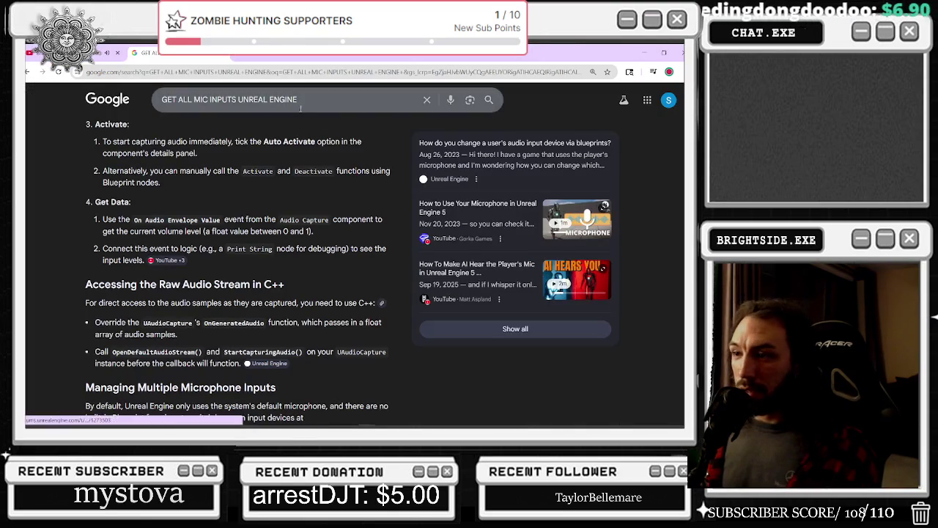
# - Google 'HOW TO SET UNREAL ENGINE VOIP TO AUDIO CLASS' in a new tab
pyautogui.click(240, 57)
pyautogui.write('HOW')
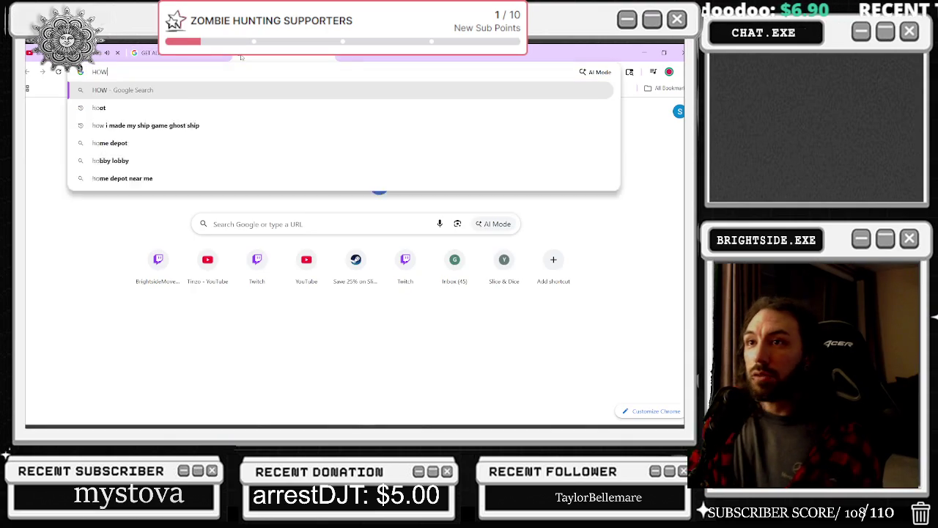
pyautogui.write(' TO SET UNREAL E')
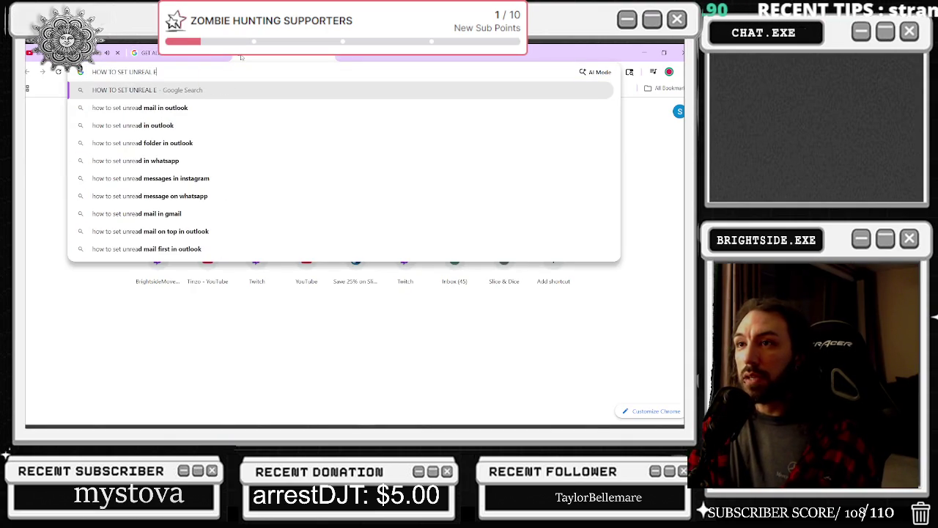
pyautogui.write('NGINE VOUIP')
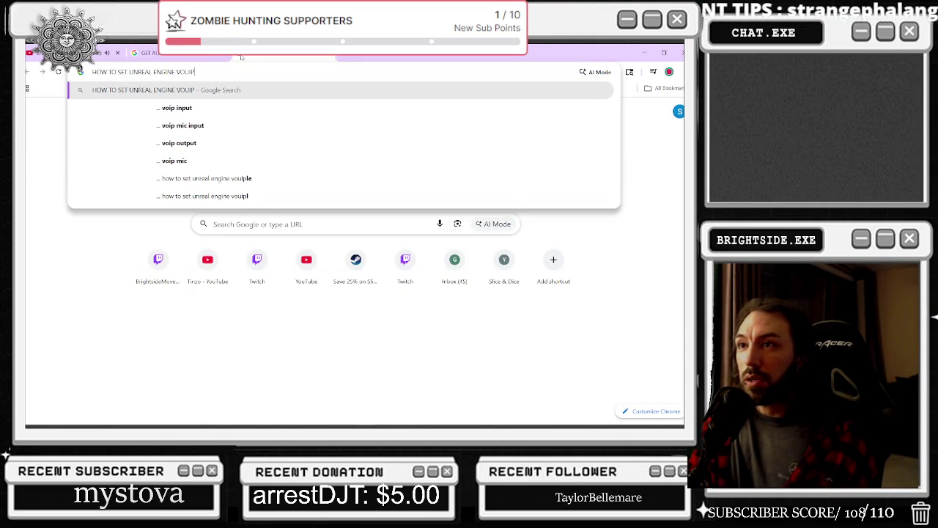
pyautogui.press('BackSpace')
pyautogui.press('BackSpace')
pyautogui.press('BackSpace')
pyautogui.write('I')
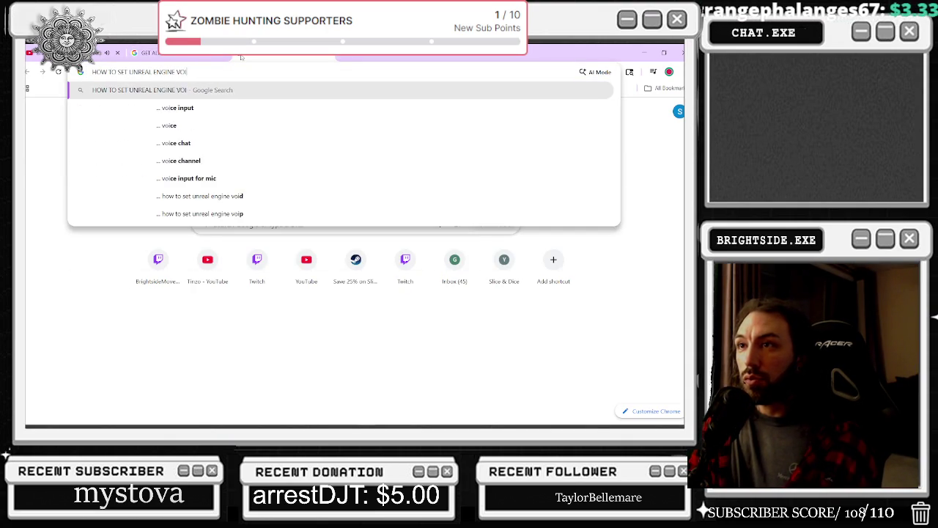
pyautogui.write('P TO AUDIO CLASS')
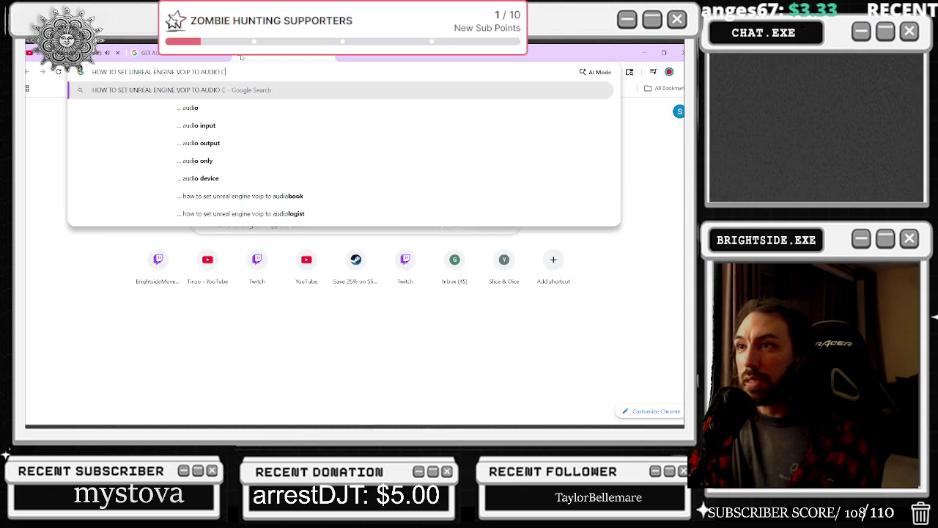
pyautogui.press('Return')
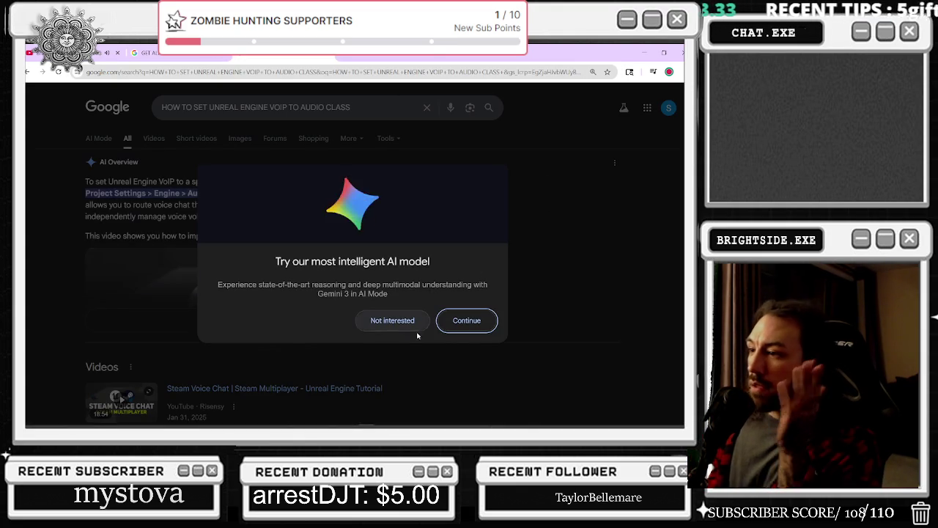
# - Read the AI Overview's Project Settings and voice volume steps, then minimize Chrome
pyautogui.click(410, 322)
pyautogui.click(235, 319)
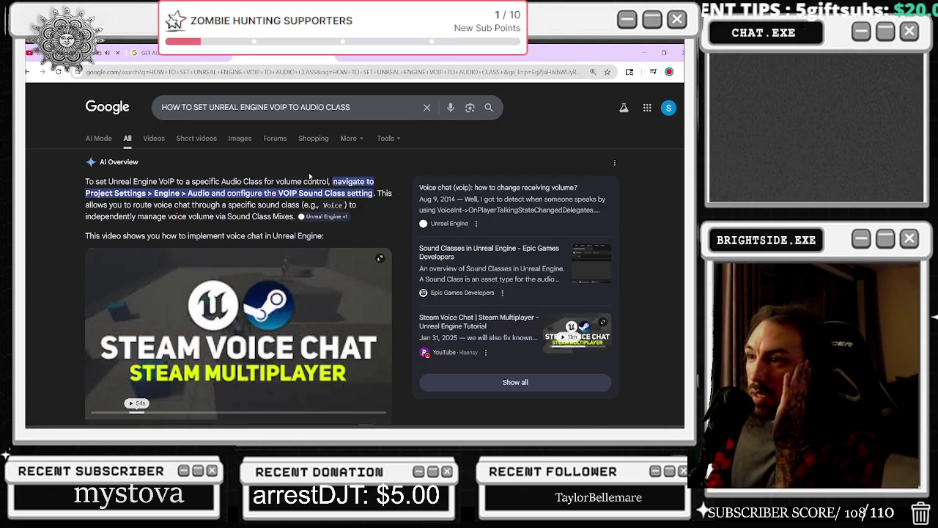
pyautogui.moveTo(333, 181); pyautogui.dragTo(373, 193)
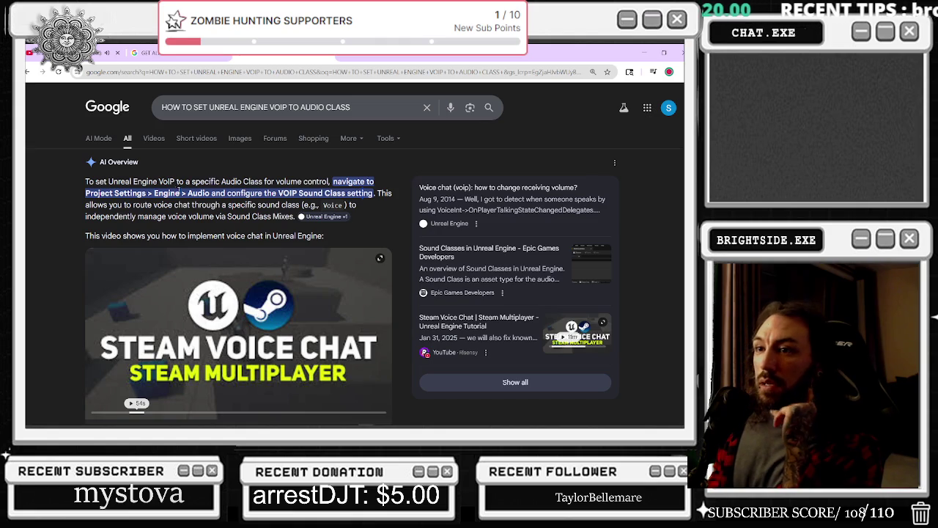
pyautogui.keyDown('shift'); pyautogui.click(254, 205); pyautogui.keyUp('shift')
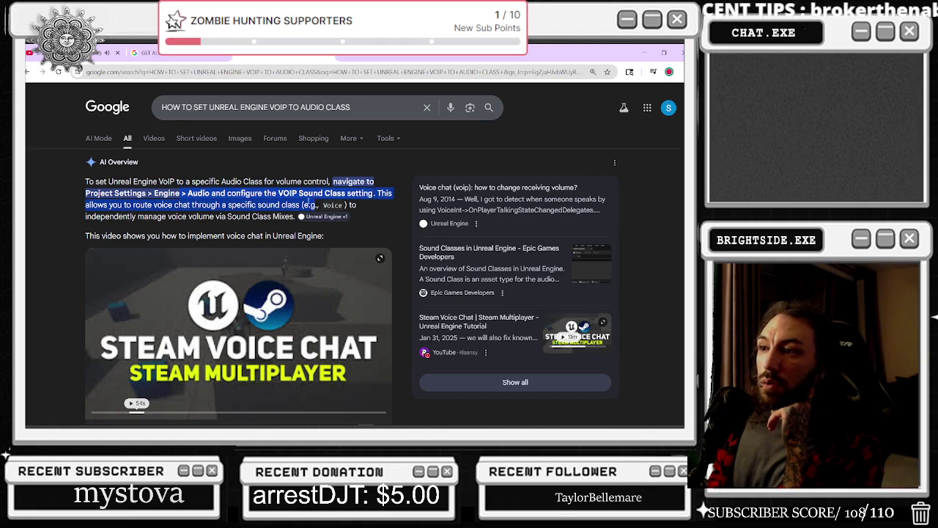
pyautogui.moveTo(148, 217); pyautogui.dragTo(266, 217)
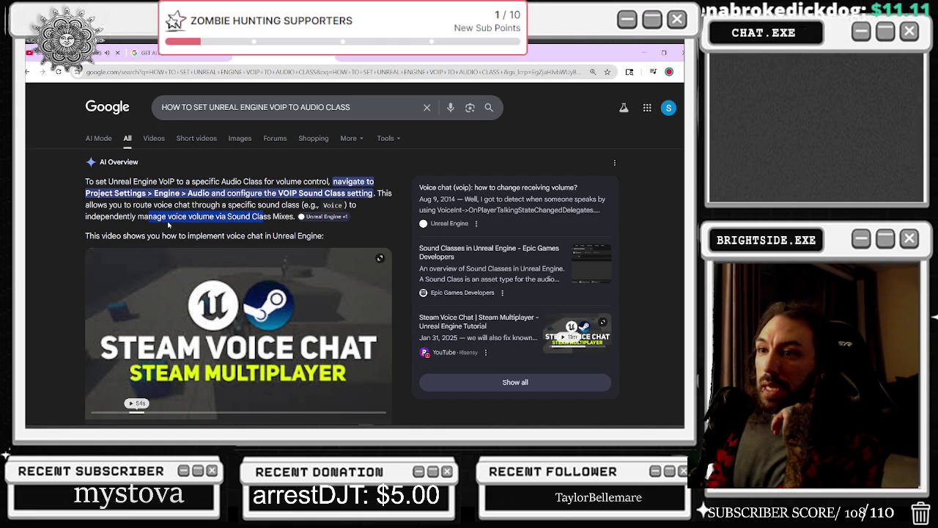
pyautogui.click(169, 225)
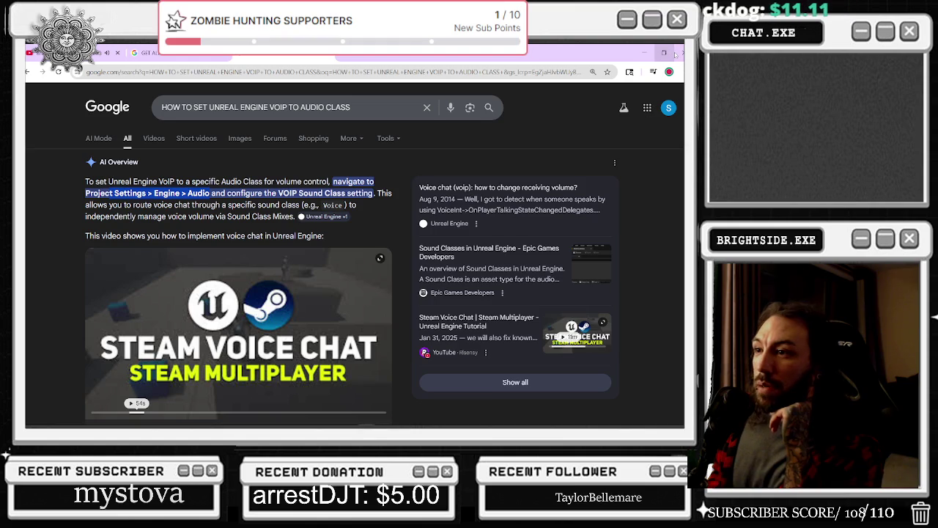
pyautogui.click(645, 53)
pyautogui.click(101, 50)
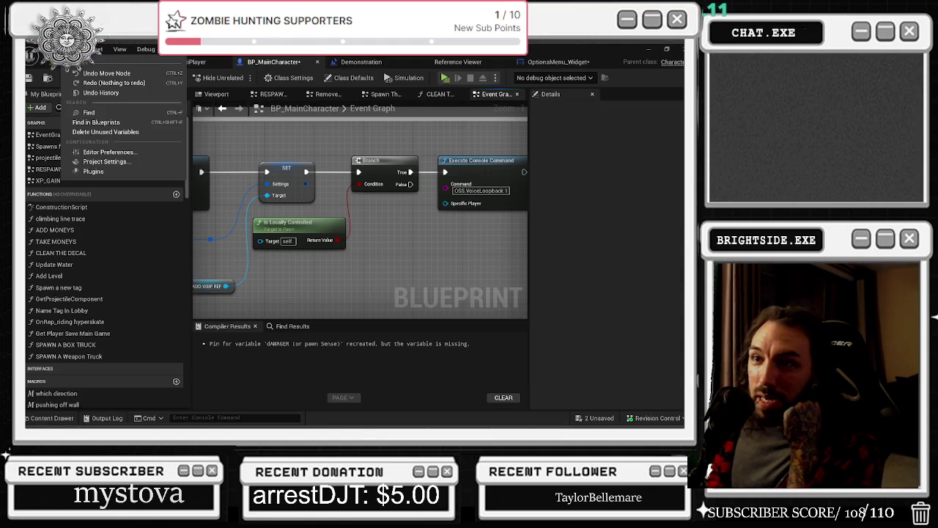
# - Open Project Settings and check the browser's steps for reaching the audio settings
pyautogui.click(139, 169)
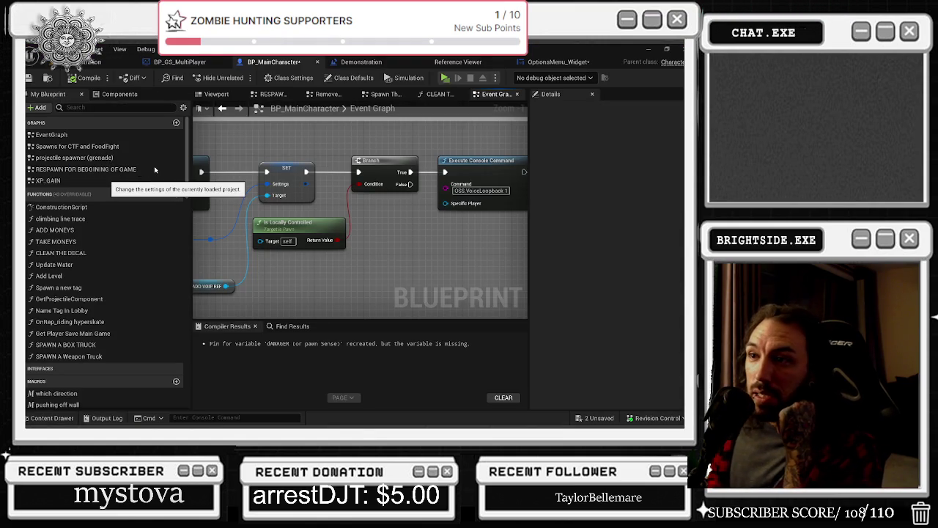
pyautogui.hotkey('alt', 'Tab')
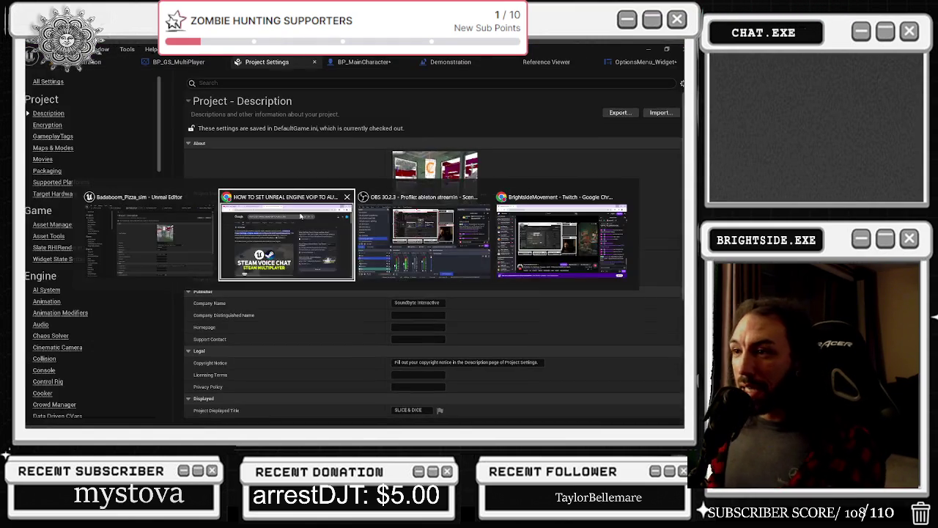
pyautogui.scroll(-2, 251, 289)
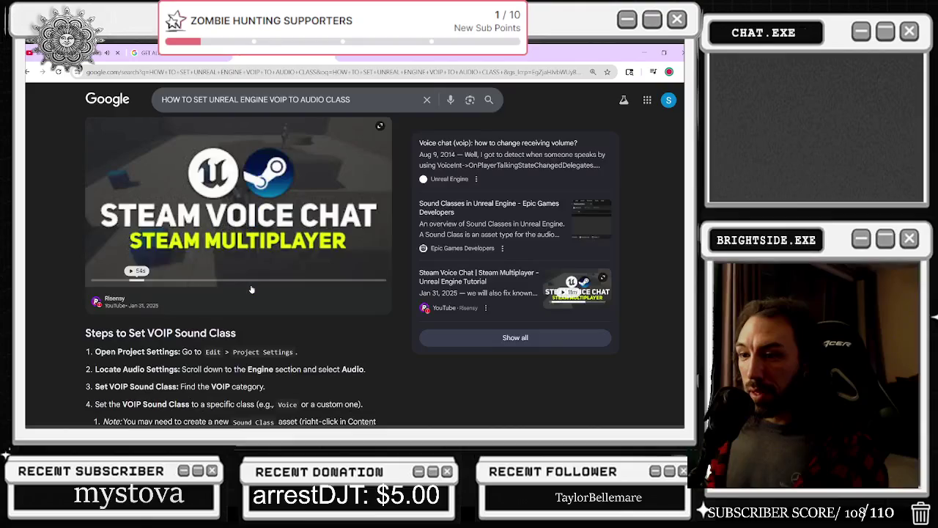
pyautogui.moveTo(181, 352); pyautogui.dragTo(270, 354)
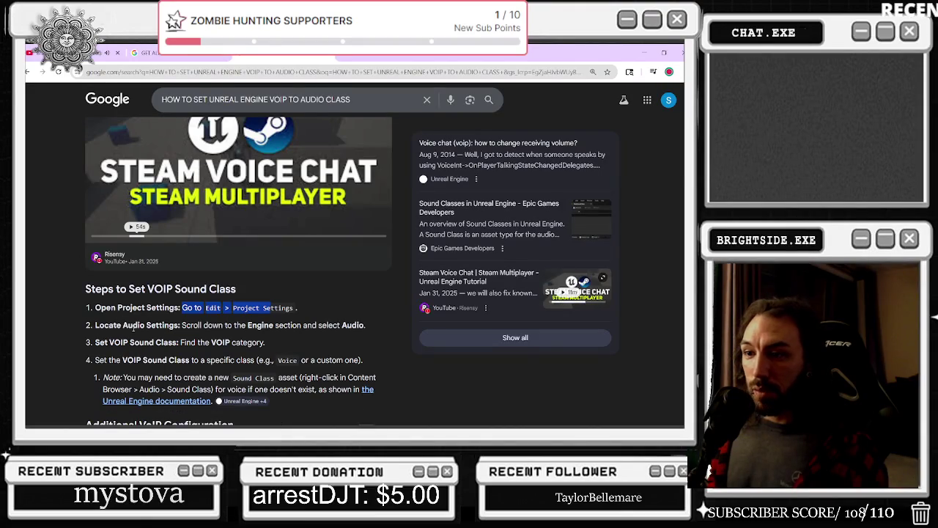
pyautogui.moveTo(122, 325); pyautogui.dragTo(186, 324)
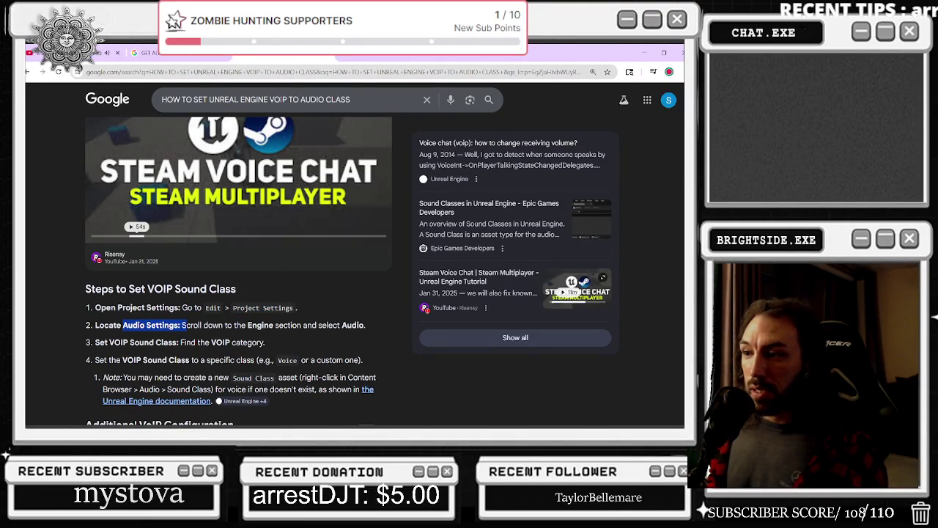
pyautogui.click(644, 53)
pyautogui.click(53, 224)
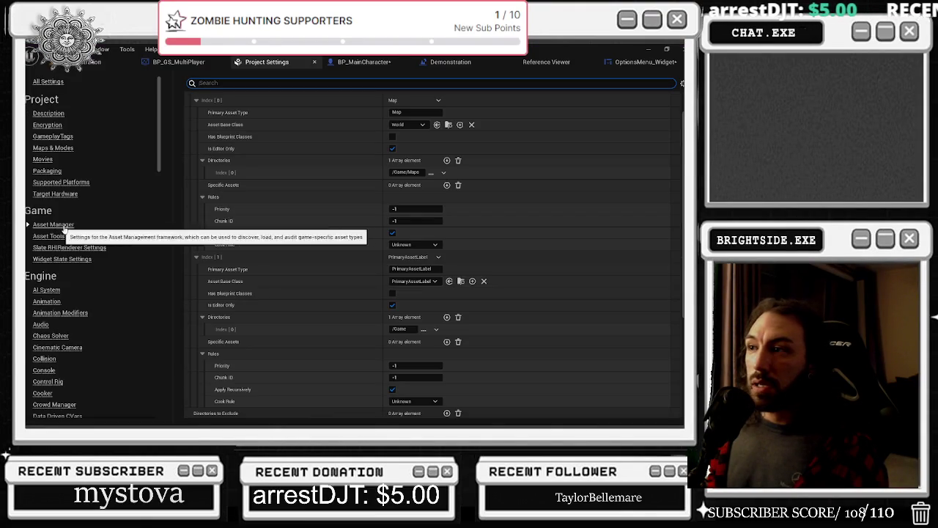
# - Under Engine > Audio, set VOIP Sound Class to Voice and open that sound class asset
pyautogui.scroll(-3, 454, 211)
pyautogui.scroll(5, 454, 210)
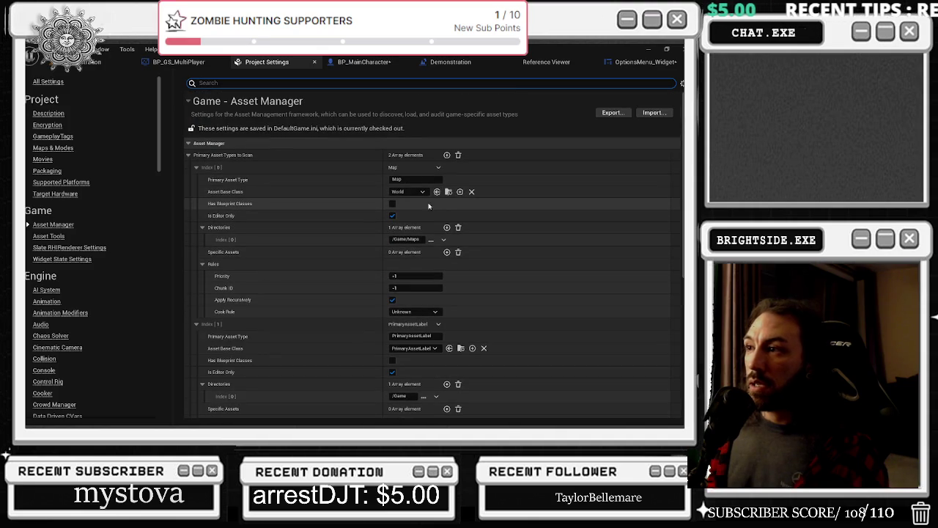
pyautogui.scroll(-5, 62, 146)
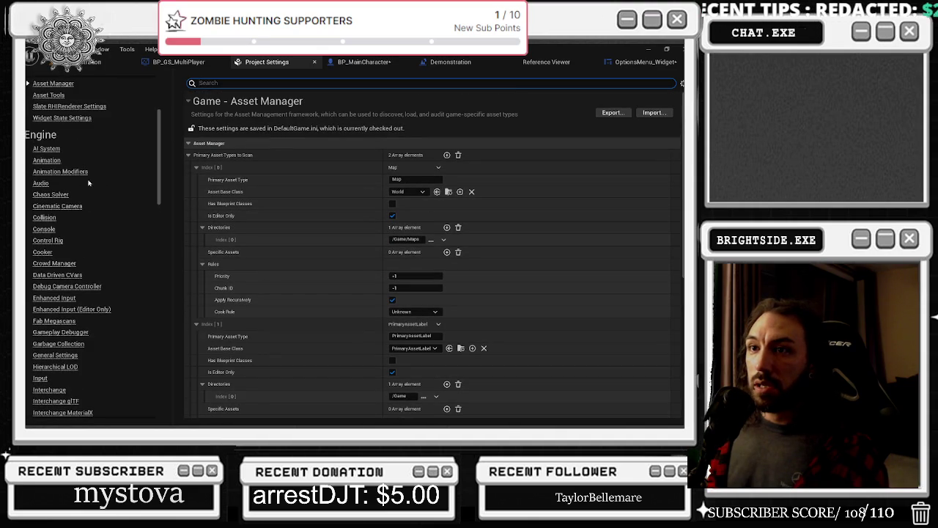
pyautogui.click(41, 184)
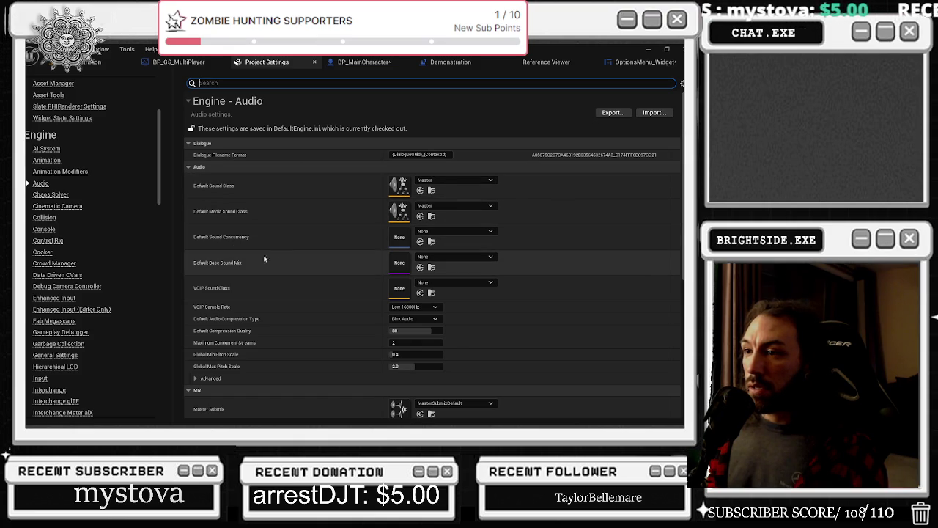
pyautogui.click(456, 285)
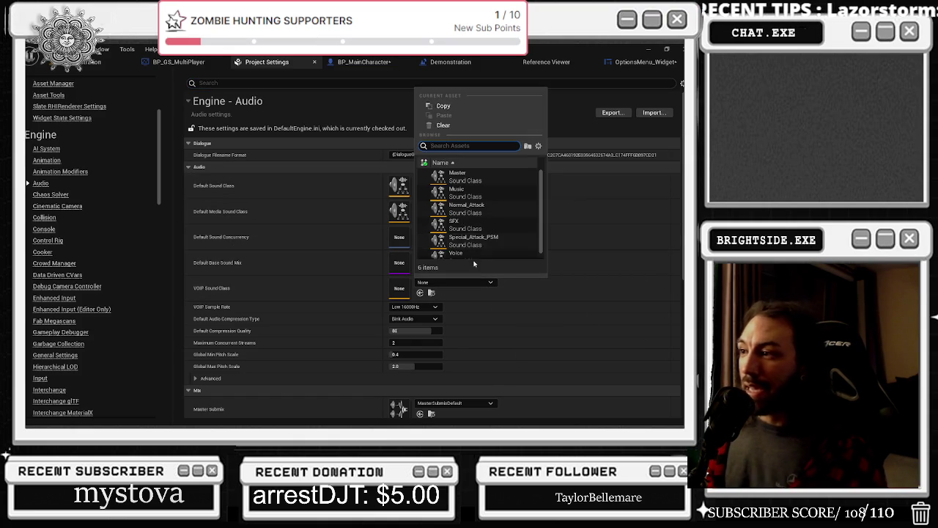
pyautogui.click(456, 253)
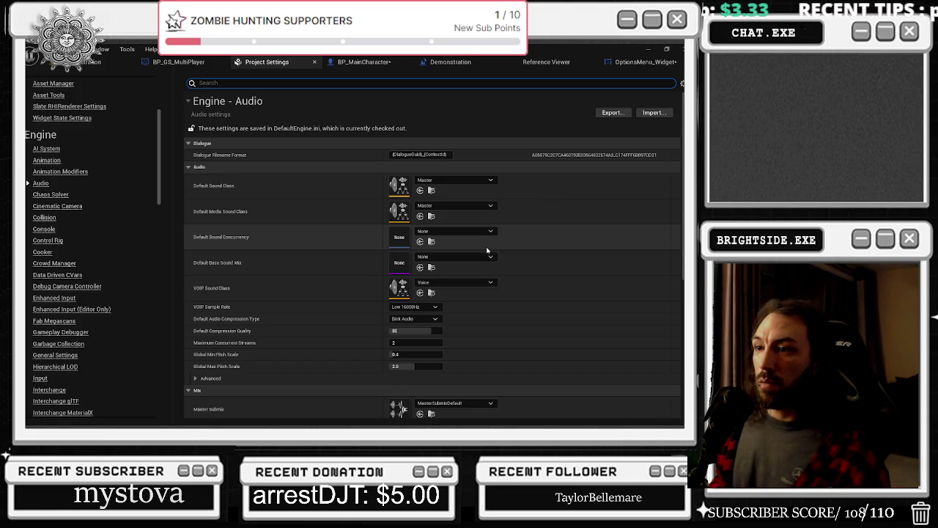
pyautogui.scroll(-2, 491, 271)
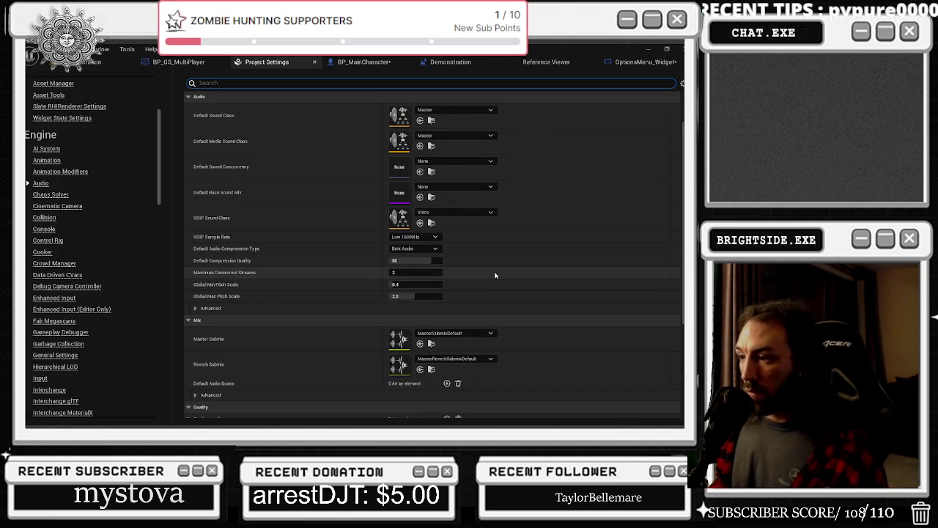
pyautogui.doubleClick(401, 218)
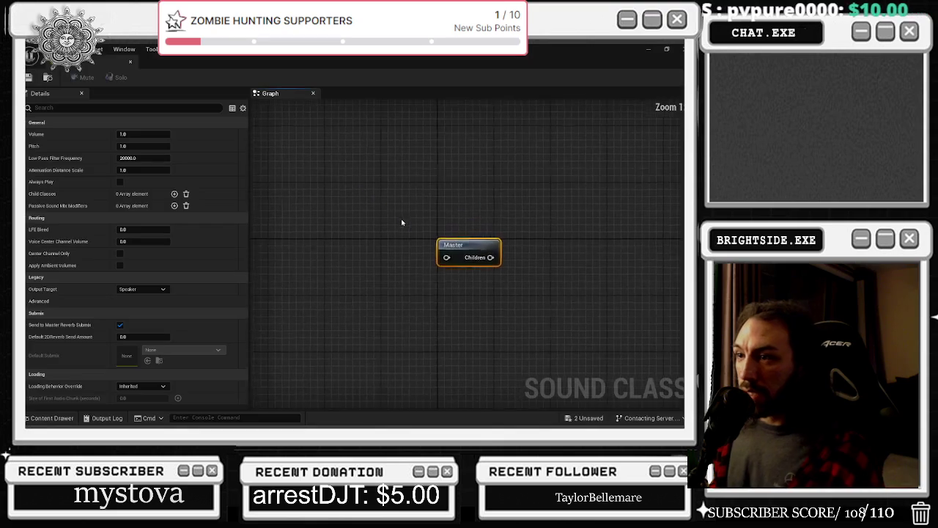
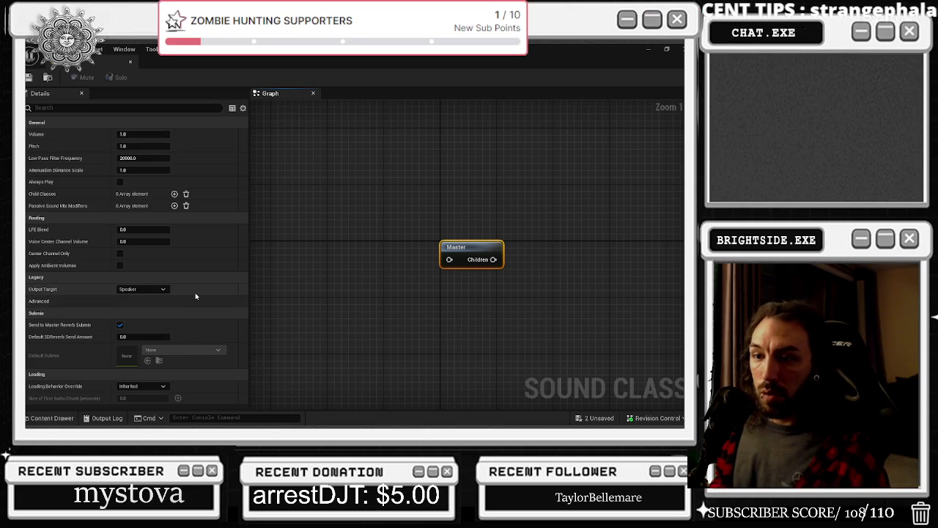
# - Check the project's default audio settings, then go back to the OptionsMenu_Widget event graph
pyautogui.click(129, 65)
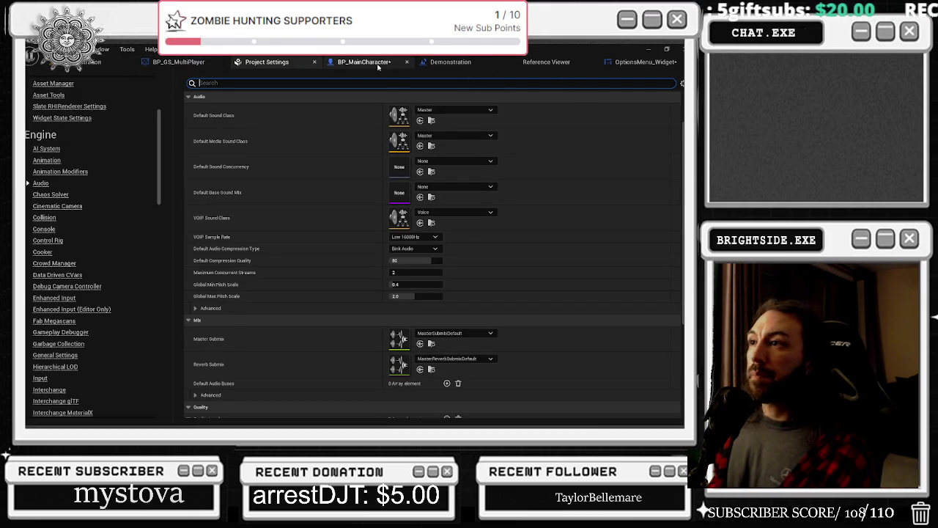
pyautogui.click(638, 62)
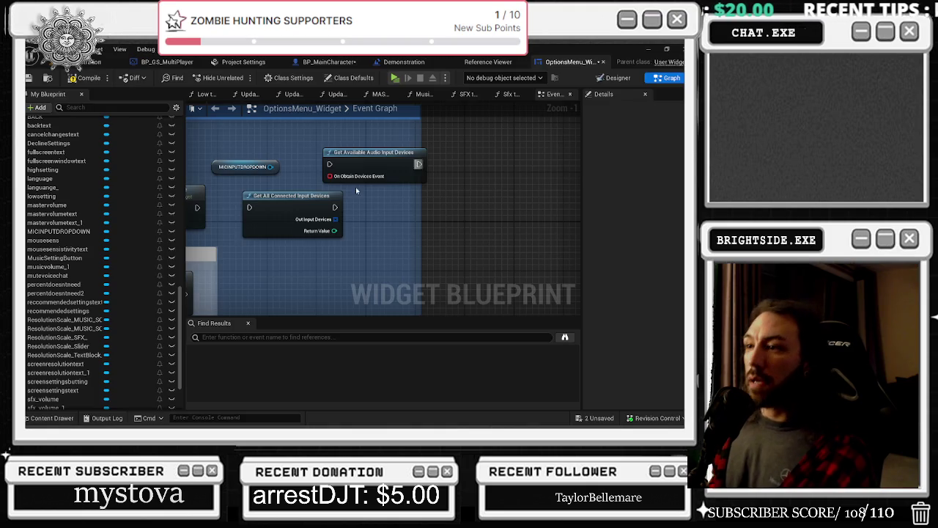
# - Delete the MICINPUTDROPDOWN, Set Available Audio Input Devices and Get All Connected Input Devices nodes
pyautogui.scroll(-2, 394, 191)
pyautogui.moveTo(334, 170); pyautogui.dragTo(455, 245)
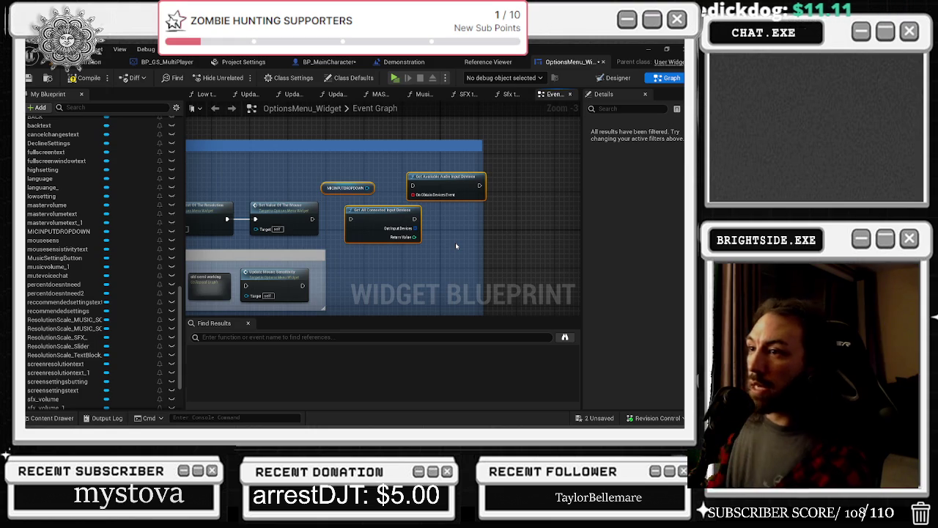
pyautogui.press('Delete')
pyautogui.scroll(-1, 353, 222)
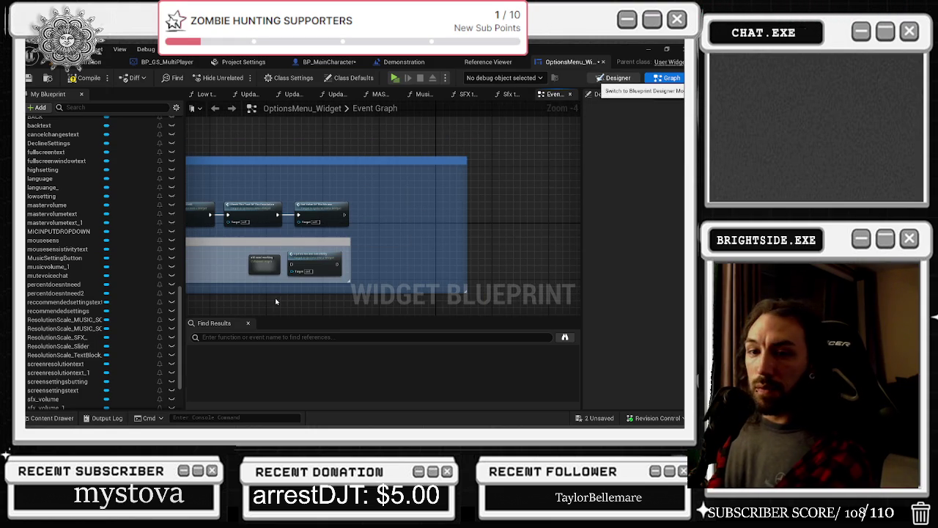
pyautogui.click(618, 78)
# - Jump from the SFX volume slider's On Value Changed event to its graph handler
pyautogui.scroll(3, 315, 272)
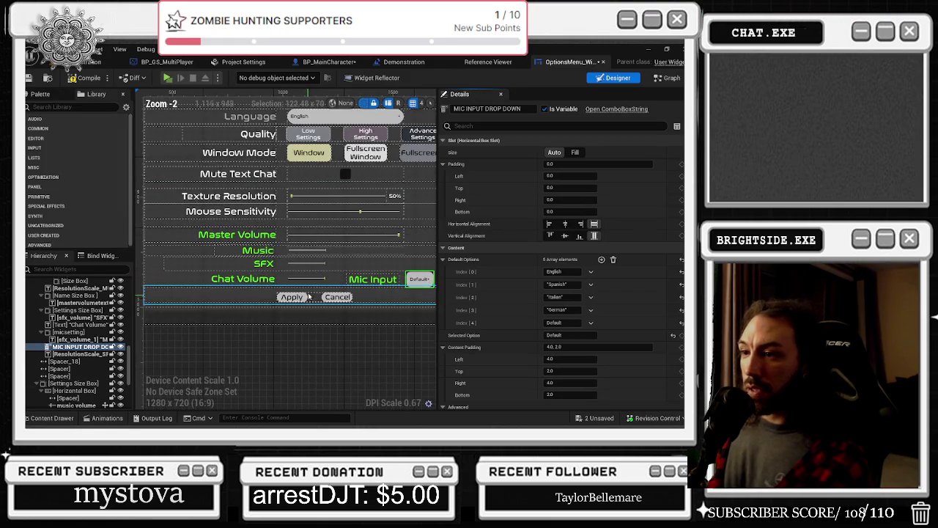
pyautogui.click(306, 262)
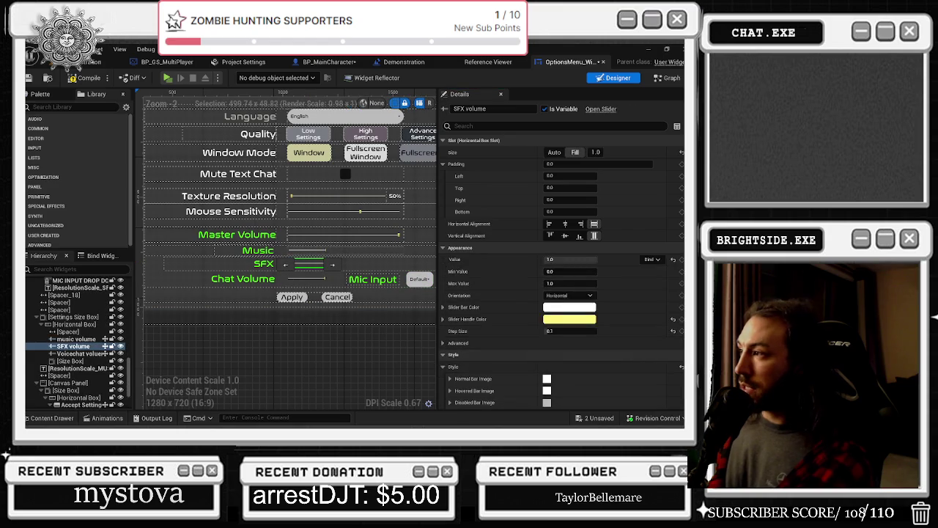
pyautogui.scroll(-10, 565, 330)
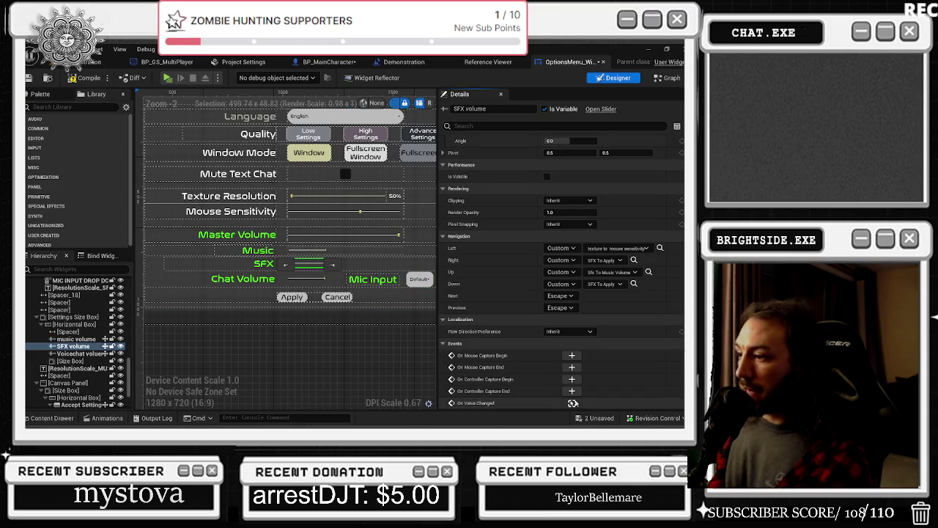
pyautogui.click(571, 403)
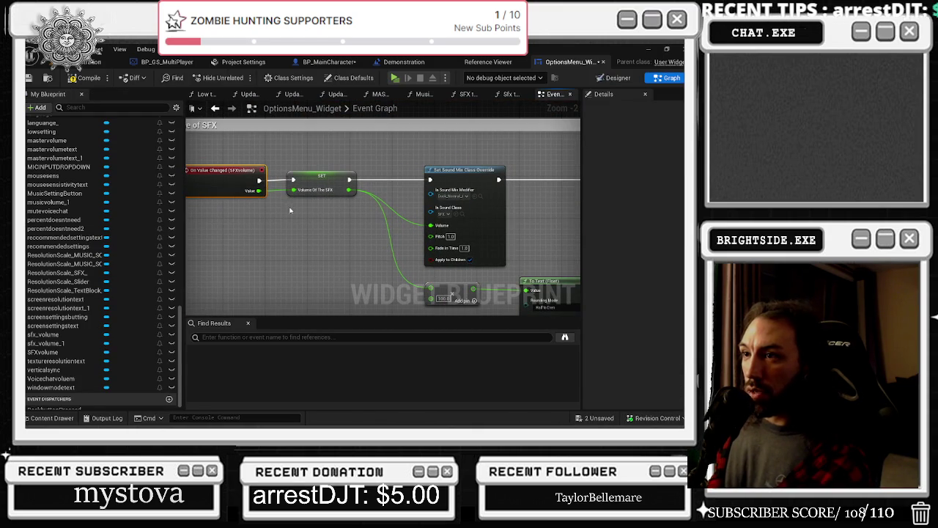
pyautogui.scroll(-1, 330, 174)
pyautogui.scroll(1, 412, 170)
pyautogui.click(381, 175)
pyautogui.scroll(1, 381, 213)
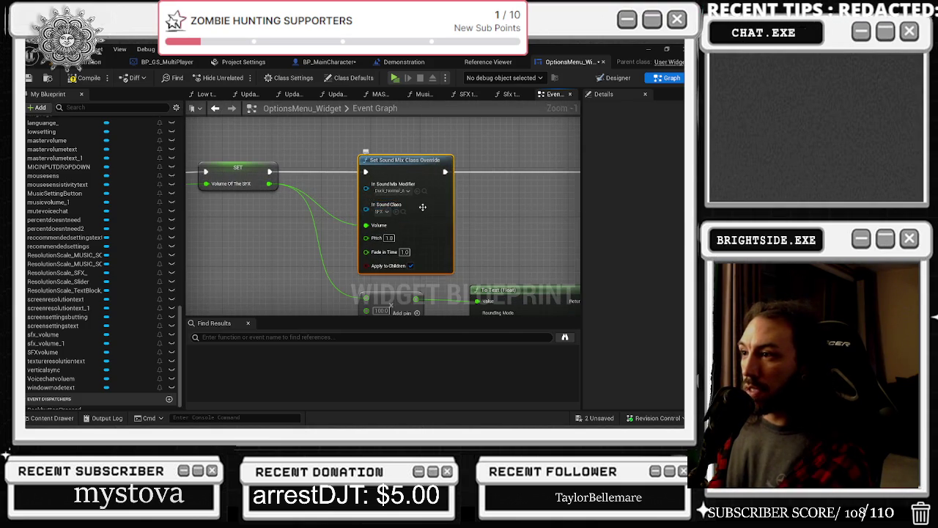
pyautogui.scroll(-2, 381, 213)
pyautogui.scroll(-1, 353, 158)
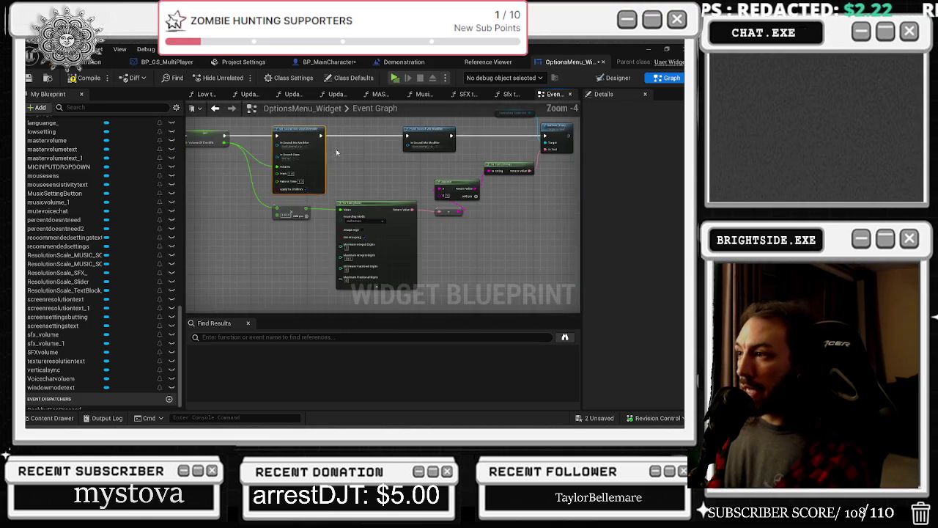
pyautogui.scroll(1, 420, 173)
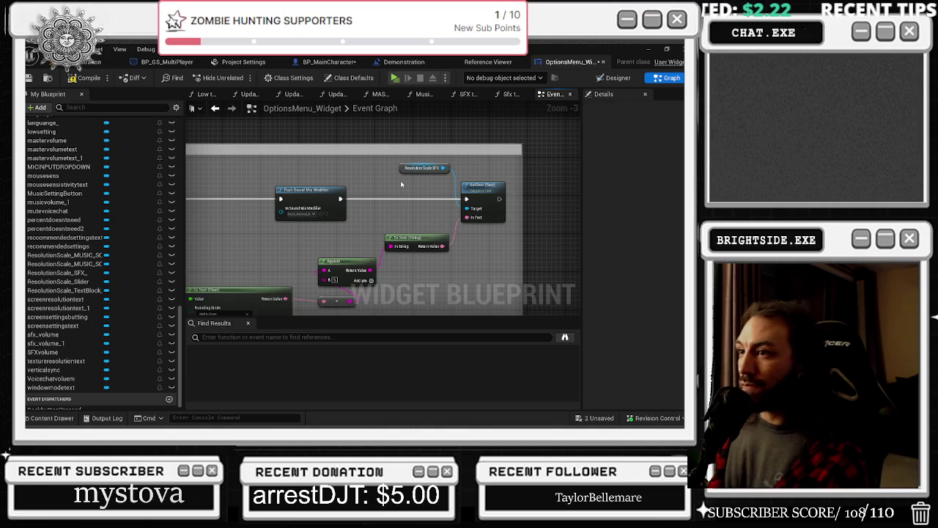
pyautogui.scroll(-1, 401, 184)
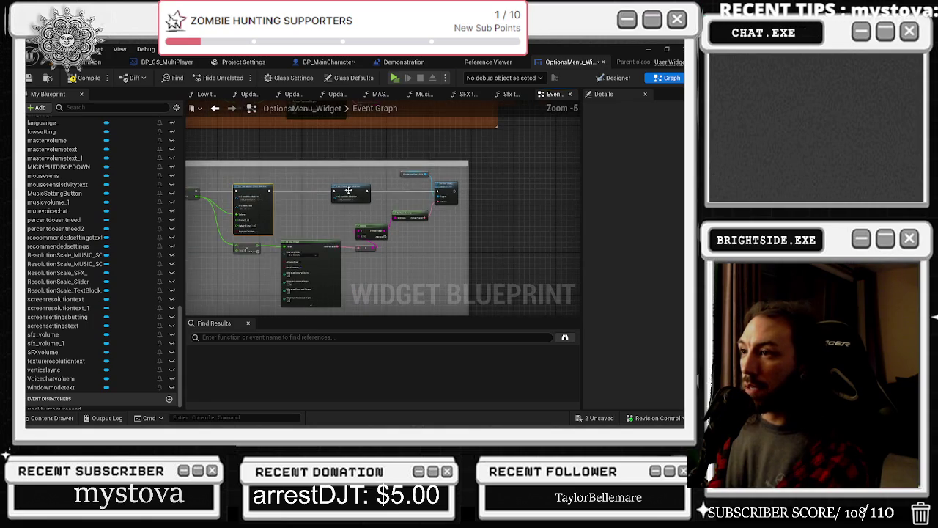
pyautogui.scroll(2, 369, 201)
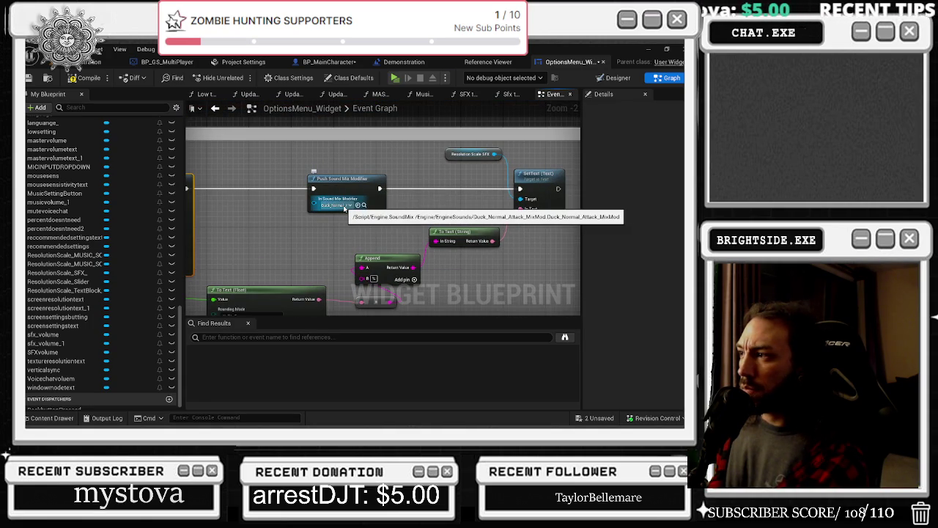
pyautogui.scroll(-5, 348, 212)
pyautogui.scroll(4, 393, 213)
pyautogui.scroll(-1, 330, 198)
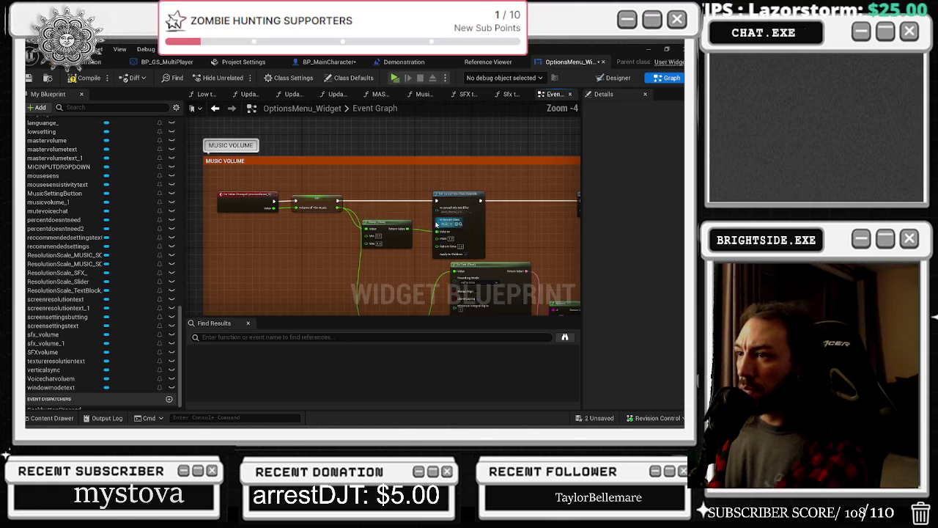
pyautogui.scroll(-1, 330, 198)
pyautogui.moveTo(243, 167); pyautogui.dragTo(460, 245)
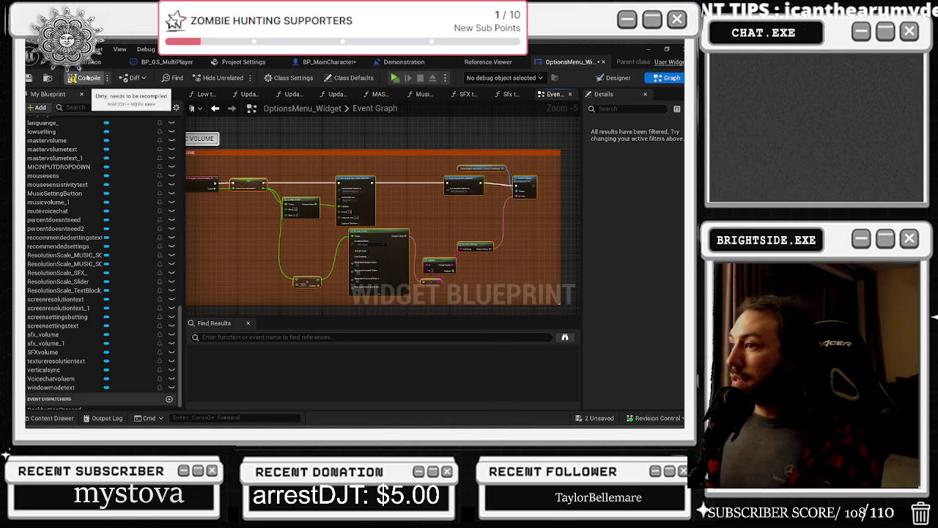
pyautogui.scroll(-7, 330, 182)
pyautogui.moveTo(248, 312); pyautogui.dragTo(63, 410)
pyautogui.moveTo(285, 322); pyautogui.dragTo(250, 300)
pyautogui.moveTo(348, 254)
pyautogui.mouseDown()
pyautogui.moveTo(442, 242)
pyautogui.moveTo(368, 209)
pyautogui.moveTo(375, 137)
pyautogui.moveTo(410, 191)
pyautogui.moveTo(210, 215)
pyautogui.moveTo(189, 230)
pyautogui.mouseUp()
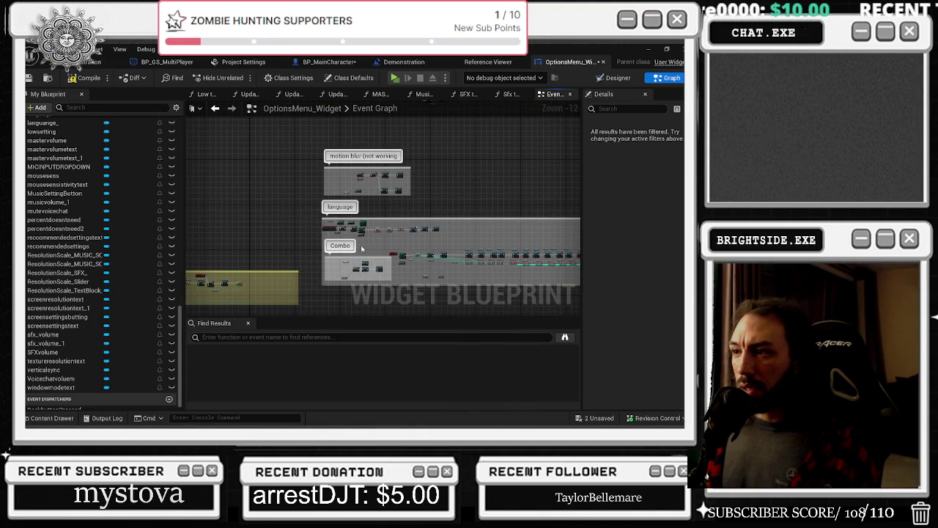
pyautogui.moveTo(307, 278); pyautogui.dragTo(425, 143)
pyautogui.moveTo(366, 293)
pyautogui.mouseDown()
pyautogui.moveTo(377, 238)
pyautogui.moveTo(459, 186)
pyautogui.moveTo(444, 145)
pyautogui.moveTo(330, 124)
pyautogui.moveTo(505, 174)
pyautogui.moveTo(505, 227)
pyautogui.moveTo(494, 203)
pyautogui.moveTo(490, 119)
pyautogui.mouseUp()
pyautogui.click(250, 336)
pyautogui.write('BEGIN')
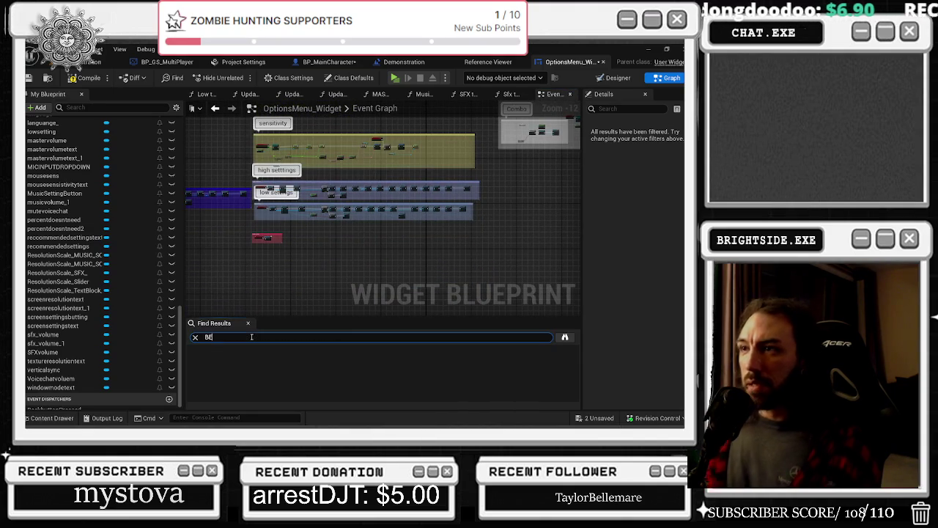
# - Search the graph for BEGIN, INIT, then CONSTRUC and jump to Event Construct
pyautogui.press('Return')
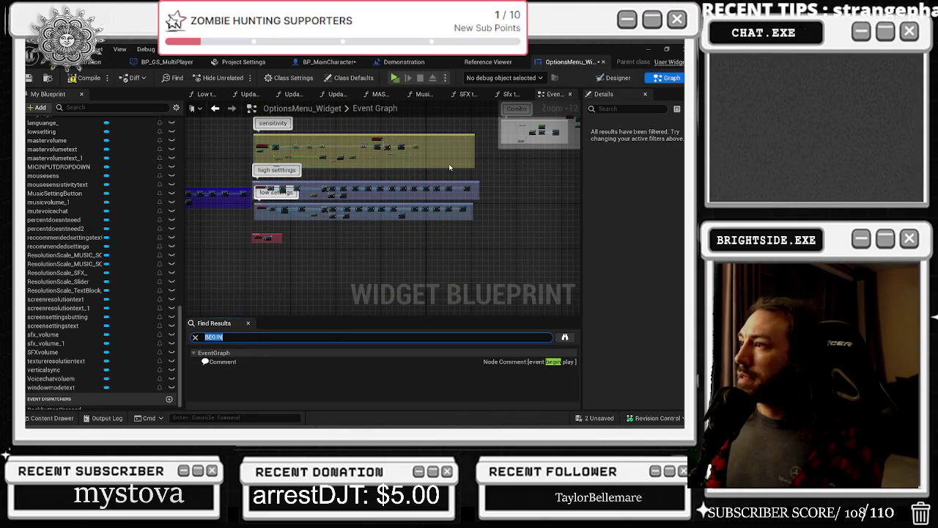
pyautogui.press('BackSpace')
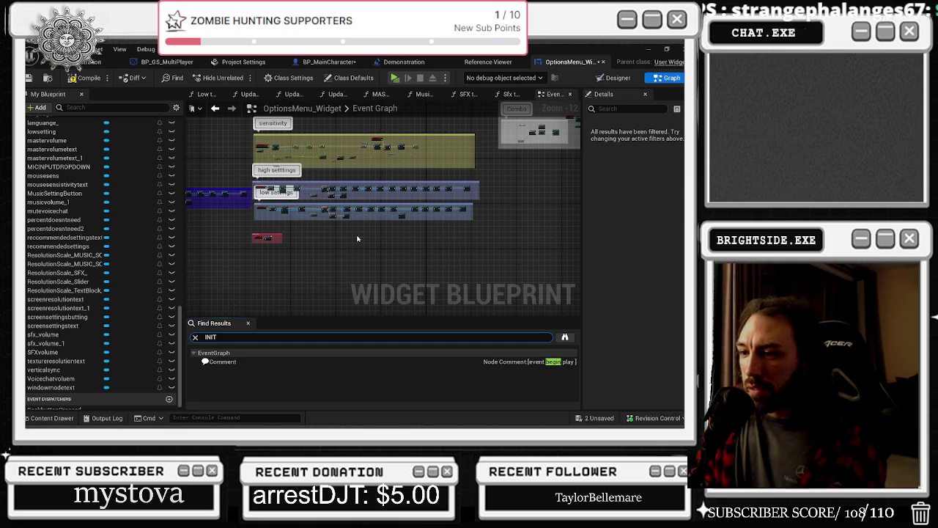
pyautogui.press('Return')
pyautogui.doubleClick(231, 335)
pyautogui.write('CONSTRUC')
pyautogui.press('Return')
pyautogui.click(229, 362)
# - Widen the Update Info comment box to the right, then return to the designer
pyautogui.scroll(-2, 367, 209)
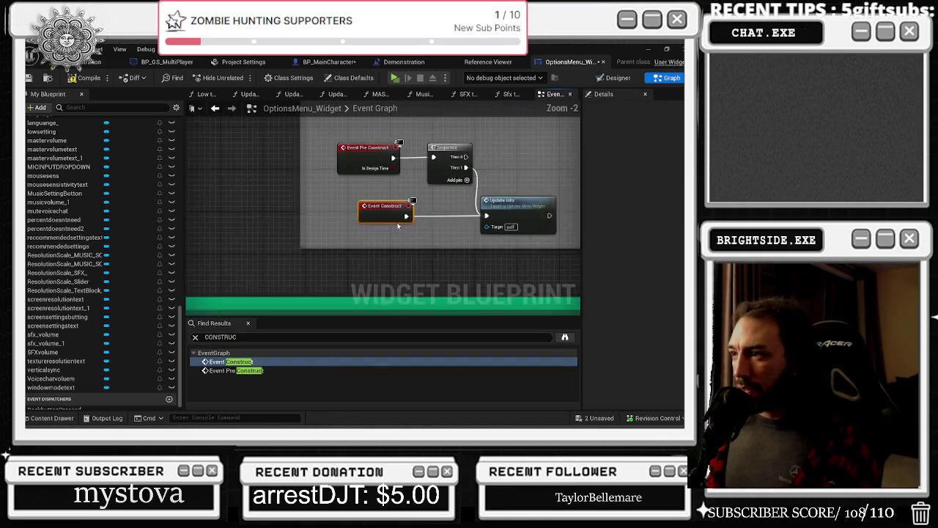
pyautogui.click(421, 192)
pyautogui.scroll(-5, 314, 188)
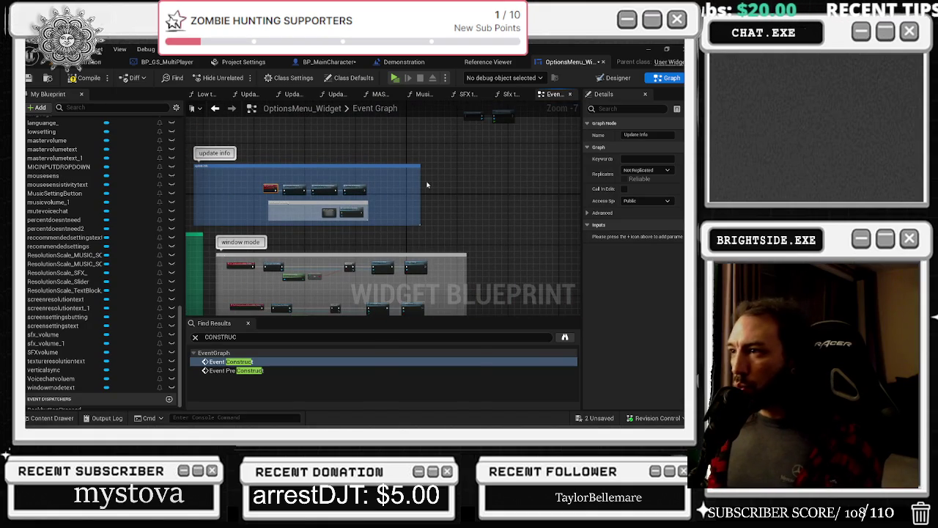
pyautogui.moveTo(420, 181); pyautogui.dragTo(543, 181)
pyautogui.scroll(2, 464, 185)
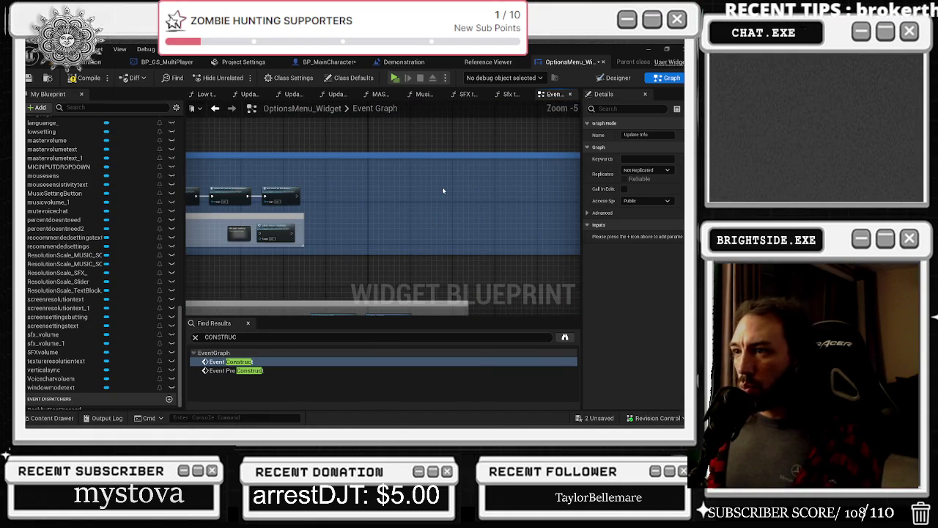
pyautogui.scroll(-1, 443, 190)
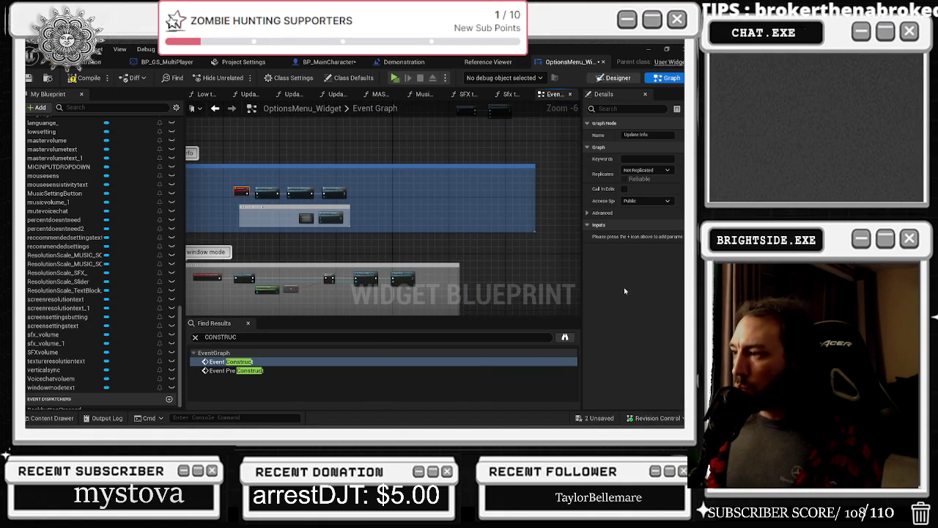
pyautogui.click(616, 78)
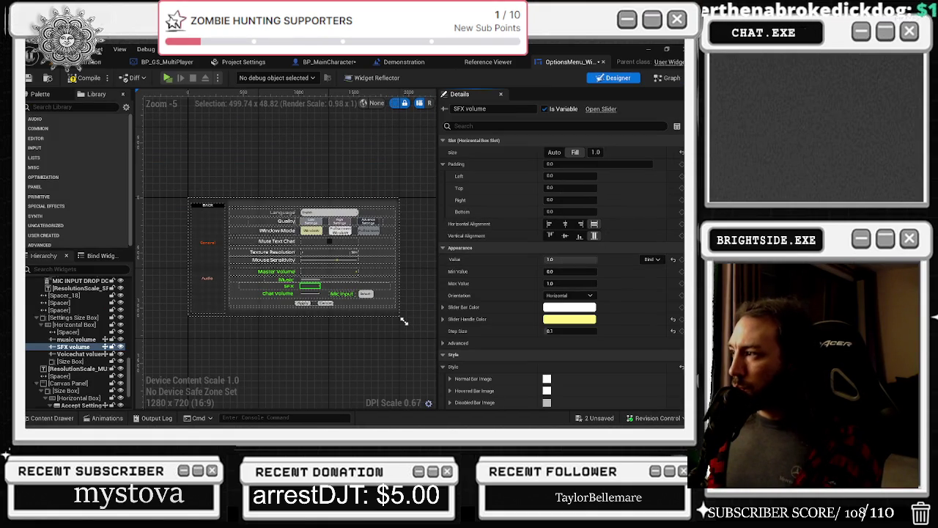
# - Select the Chat Volume slider in the options menu layout
pyautogui.scroll(3, 327, 285)
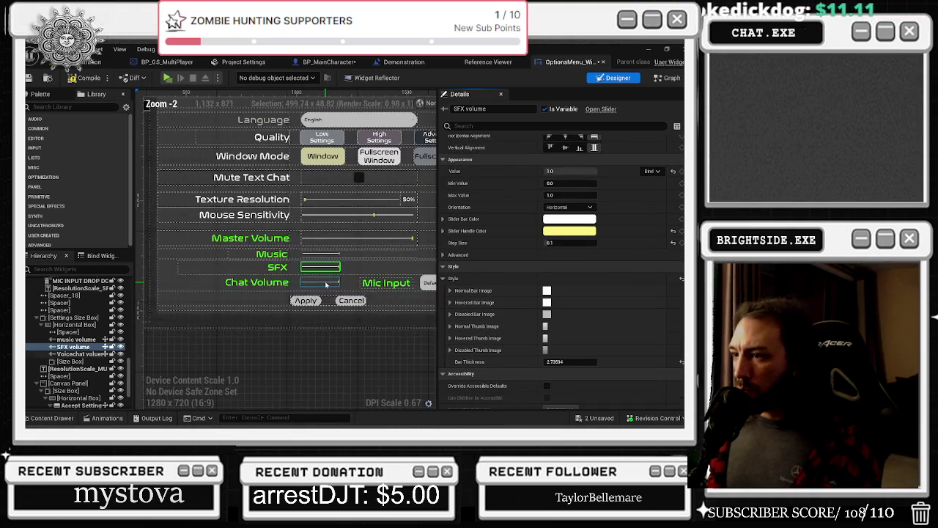
pyautogui.click(327, 285)
pyautogui.scroll(-10, 605, 386)
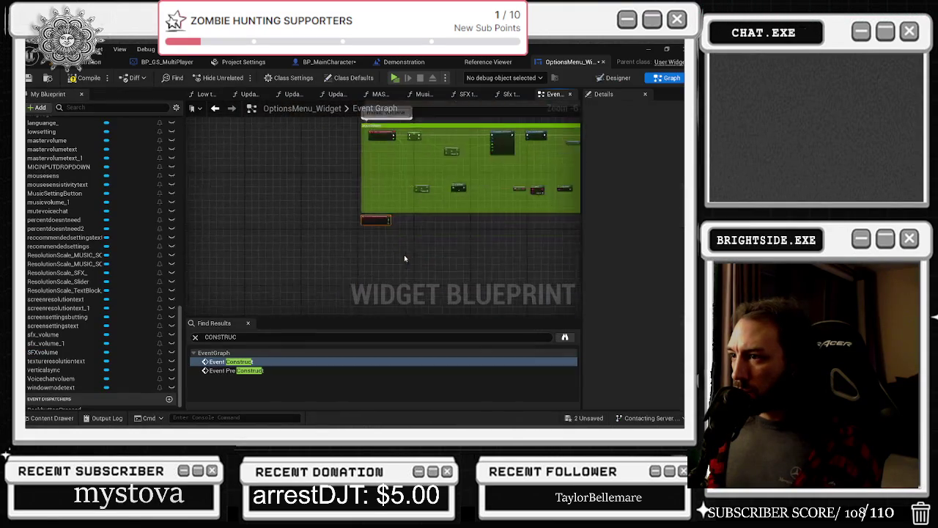
# - Wire the voice chat slider's Value pin into the SET node's volume input
pyautogui.scroll(3, 370, 235)
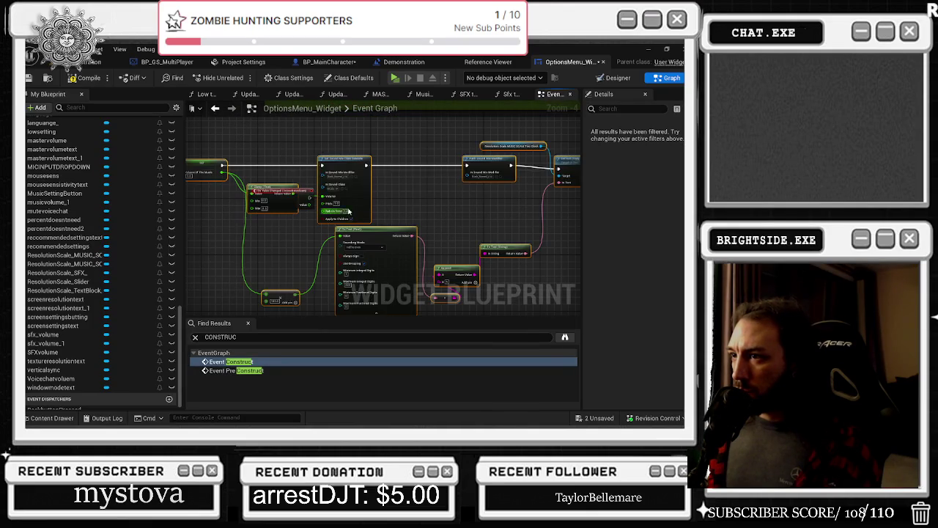
pyautogui.scroll(1, 335, 196)
pyautogui.scroll(3, 334, 195)
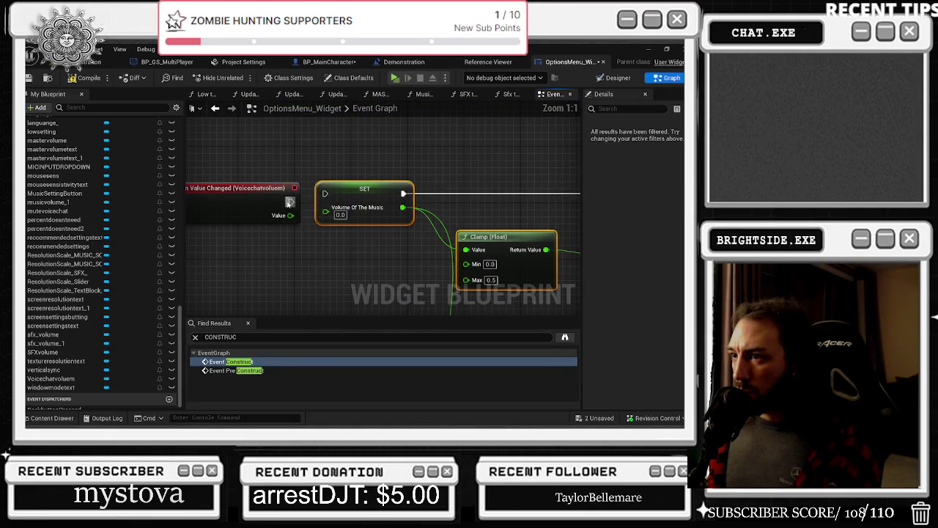
pyautogui.moveTo(333, 219); pyautogui.dragTo(293, 223)
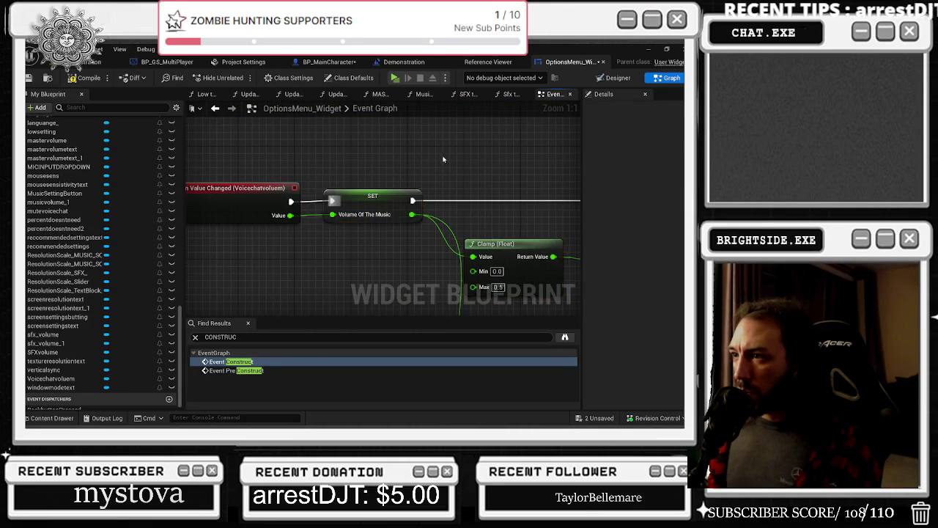
pyautogui.scroll(-3, 251, 186)
pyautogui.click(293, 187)
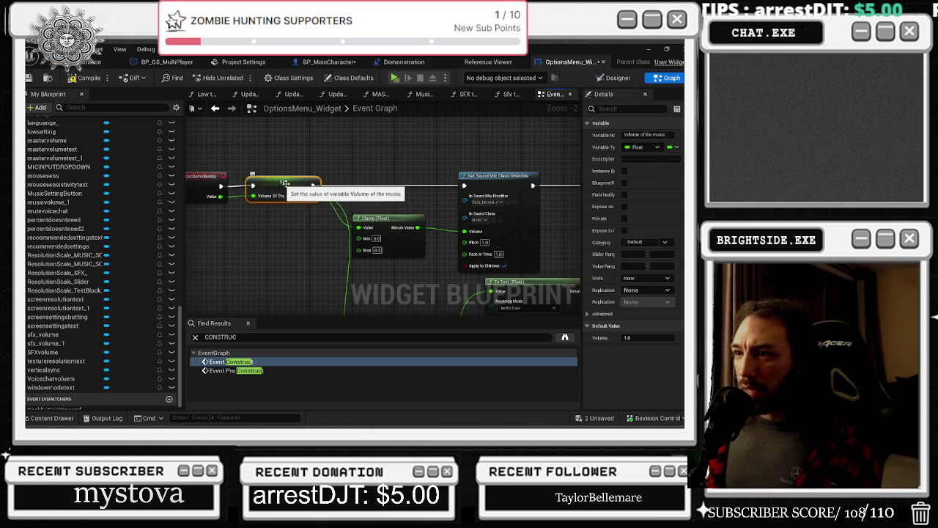
pyautogui.rightClick(302, 190)
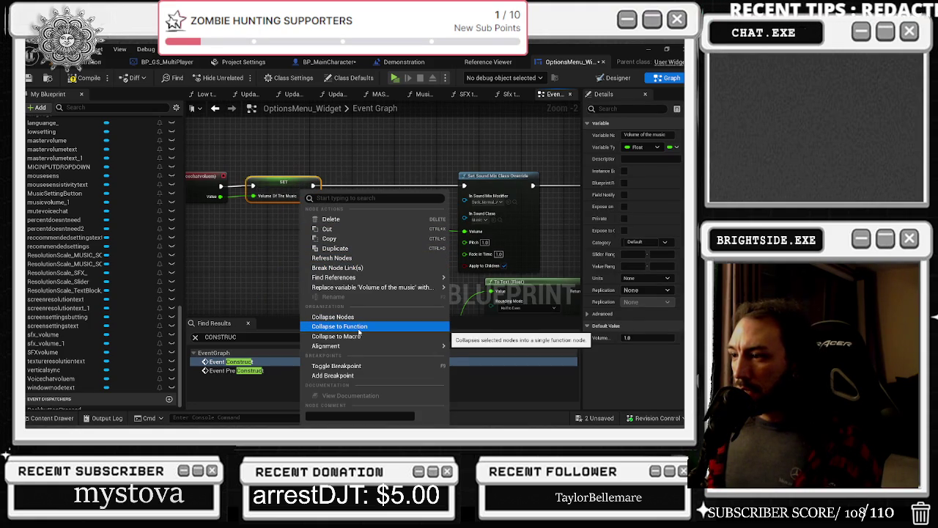
pyautogui.moveTo(354, 287)
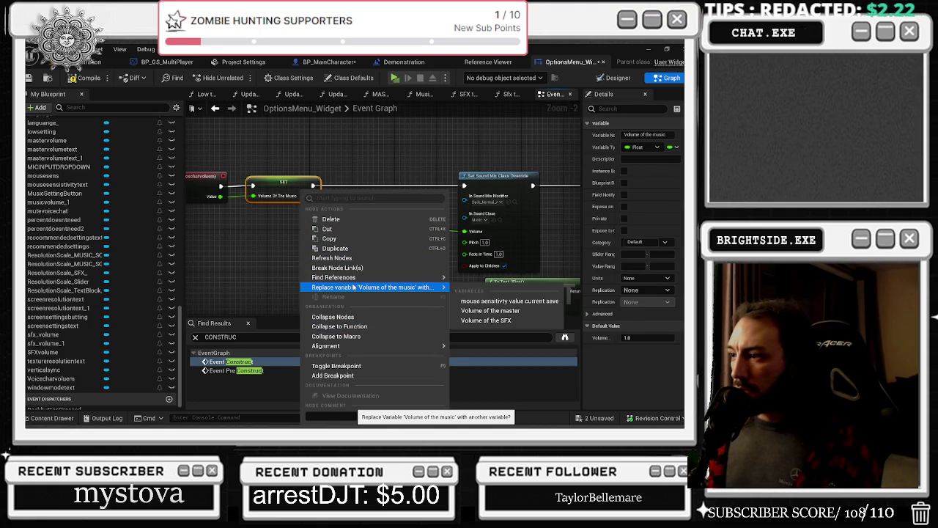
pyautogui.click(238, 256)
# - Filter the My Blueprint members by 'voluME' to list the volume variables
pyautogui.click(88, 108)
pyautogui.write('volu')
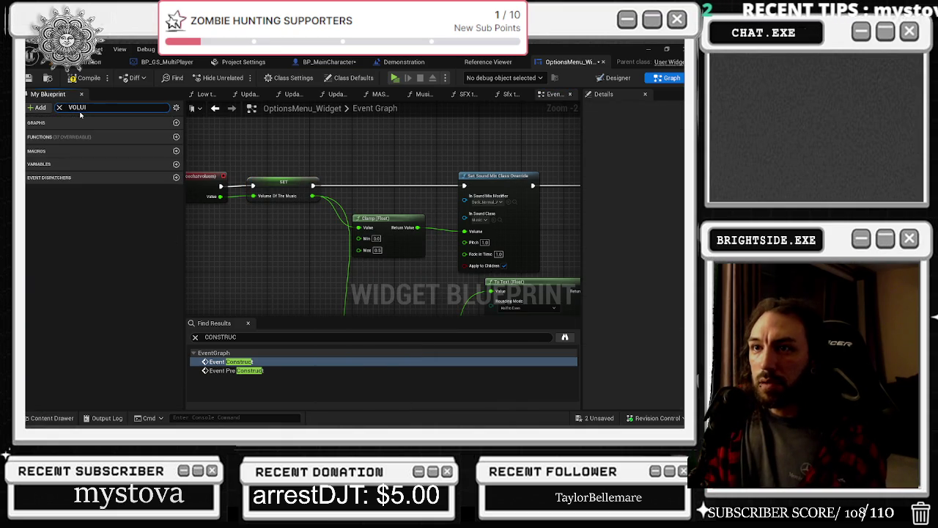
pyautogui.write('ME')
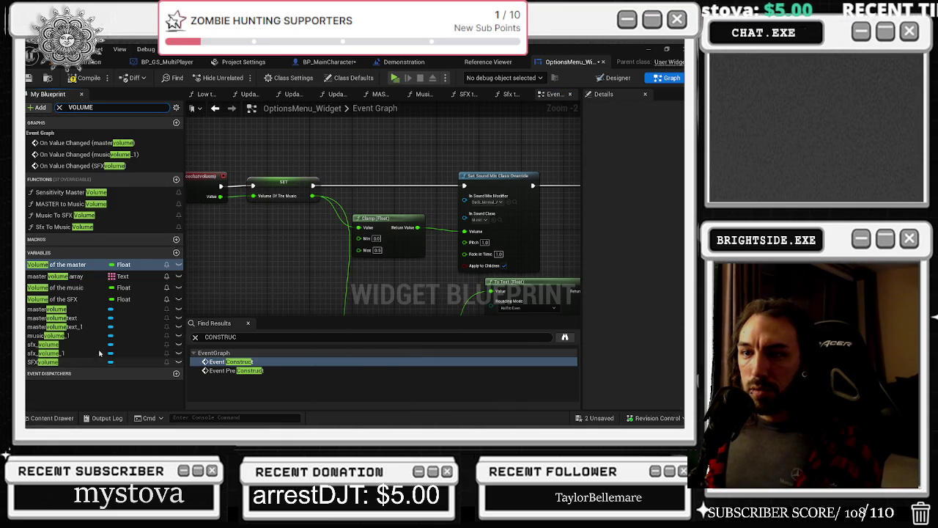
pyautogui.rightClick(83, 288)
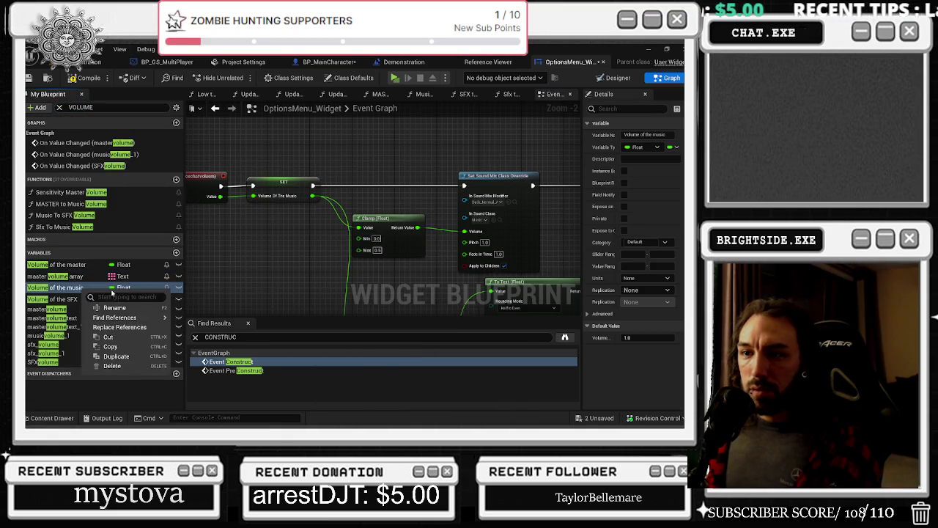
# - Duplicate Volume of the music as 'Volume of the VOICE CHAT' and make SET use it
pyautogui.click(135, 360)
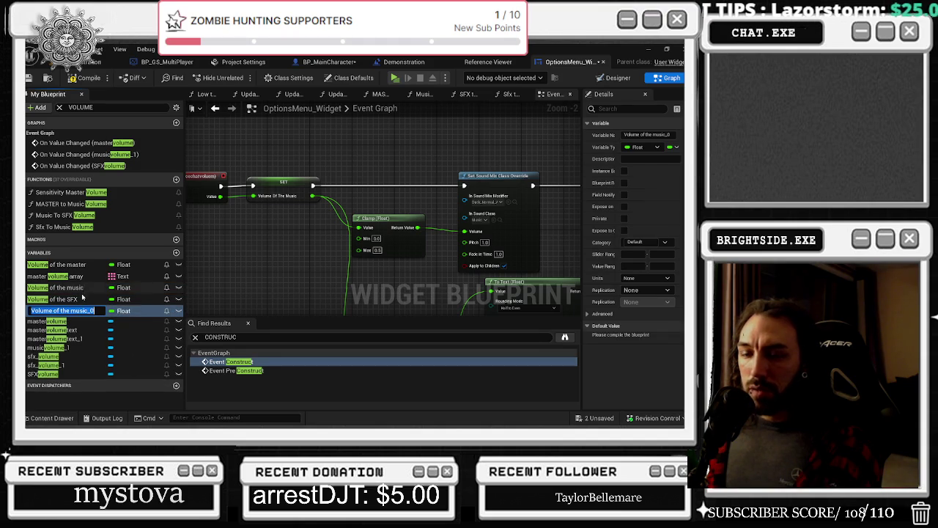
pyautogui.hotkey('ctrl', 'BackSpace')
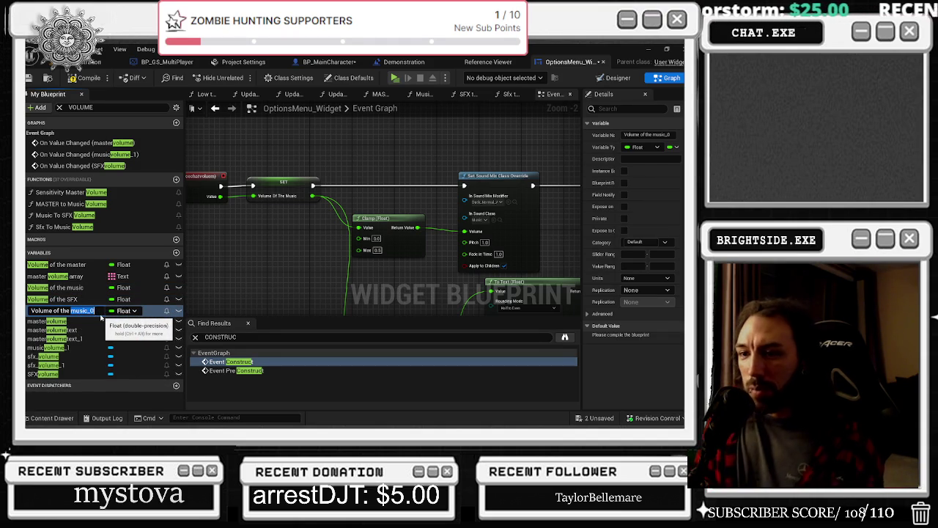
pyautogui.write('VOICE CHAT')
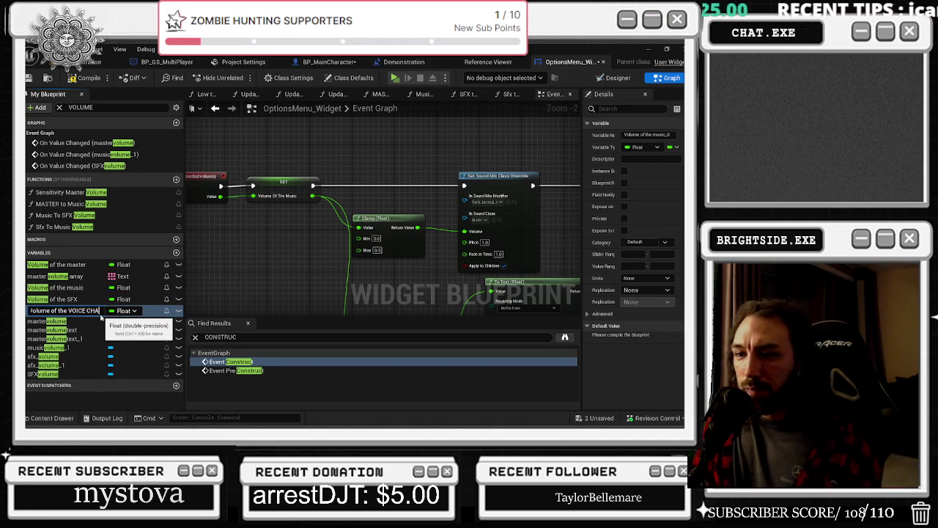
pyautogui.click(278, 188)
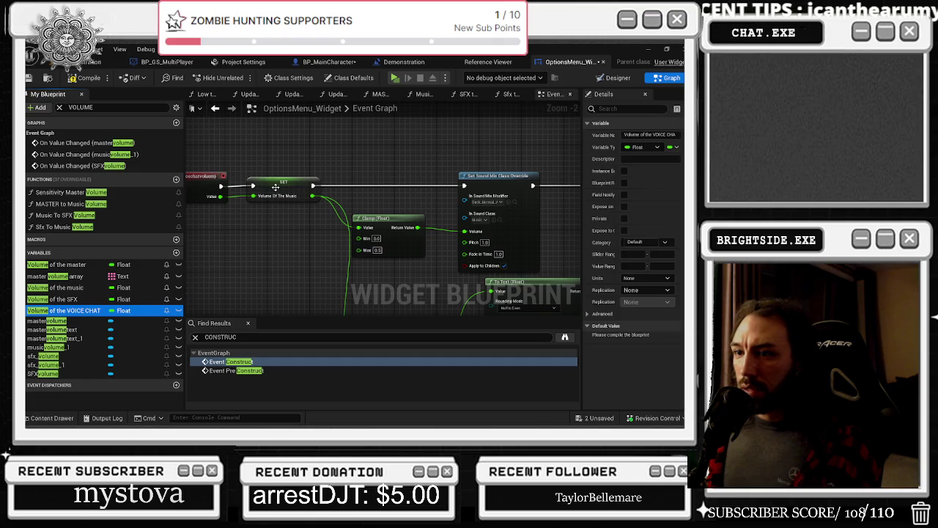
pyautogui.rightClick(276, 186)
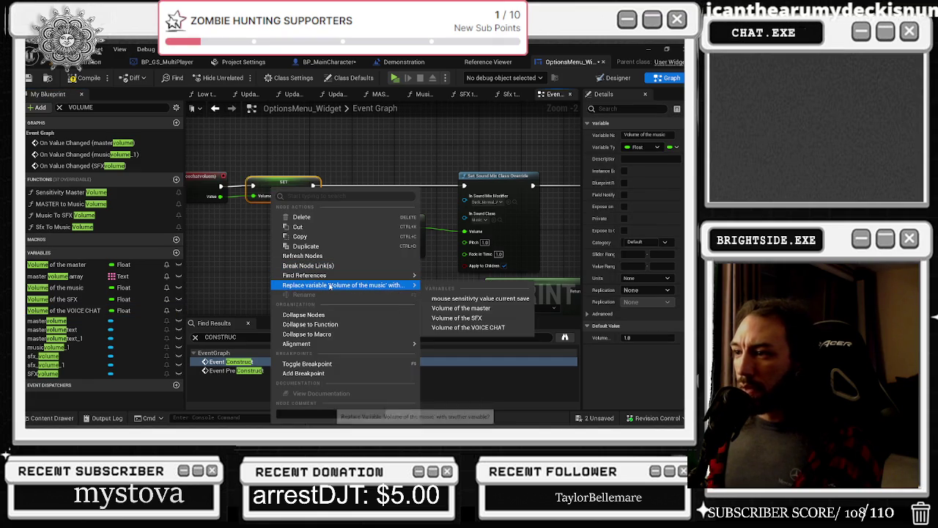
pyautogui.click(464, 327)
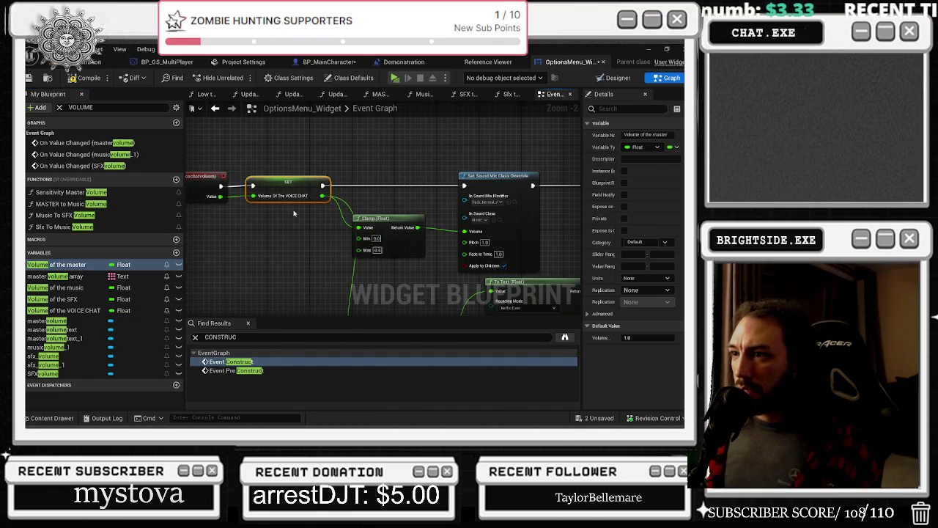
# - Set the sound mix override's In Sound Class to Voice
pyautogui.scroll(1, 355, 154)
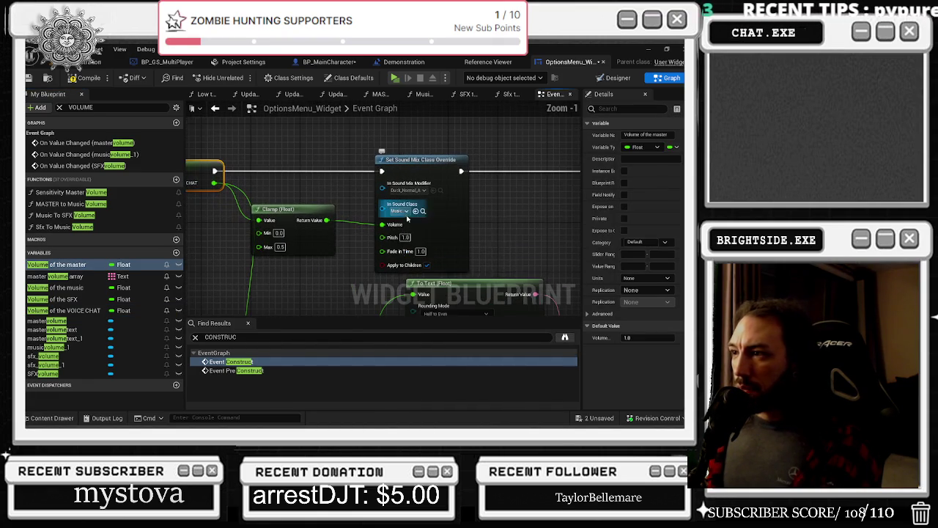
pyautogui.click(402, 211)
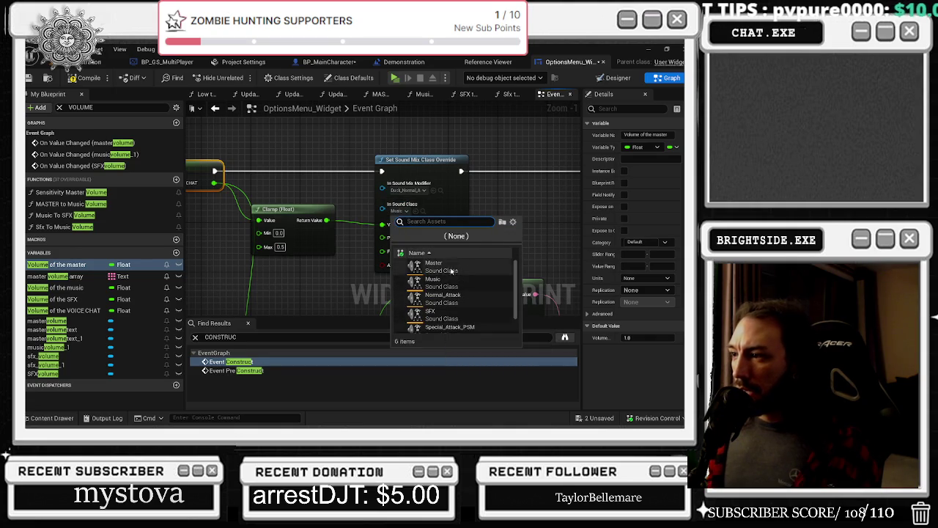
pyautogui.scroll(-2, 459, 293)
pyautogui.click(439, 325)
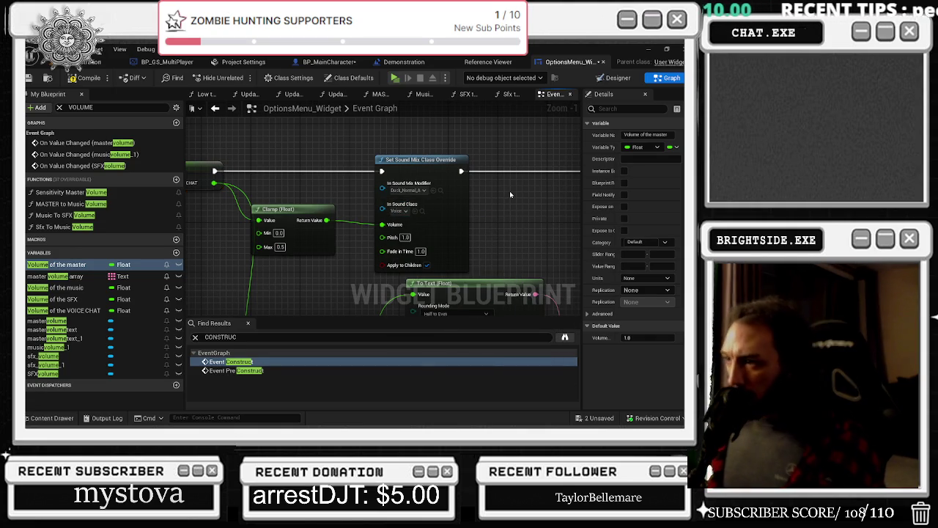
# - Delete the Resolution Scale text block reference feeding the SetText node
pyautogui.moveTo(298, 209); pyautogui.dragTo(365, 225)
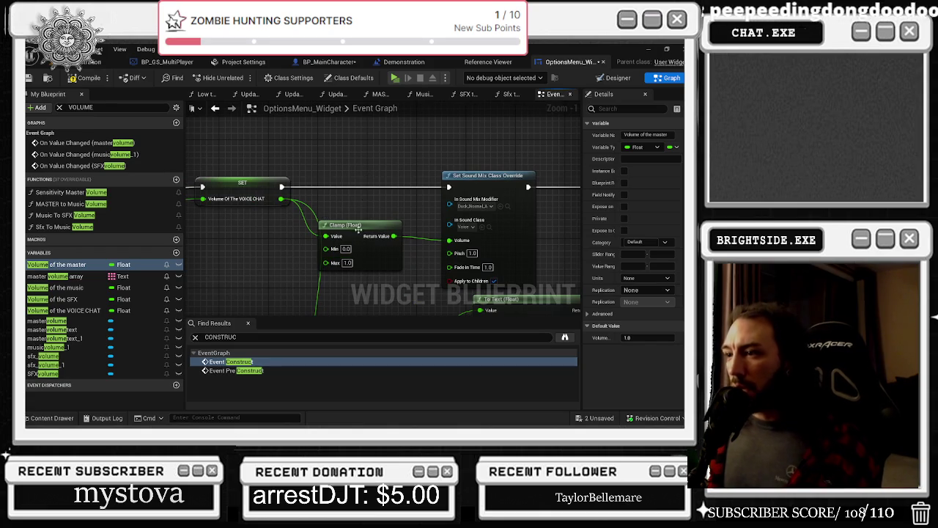
pyautogui.moveTo(345, 207); pyautogui.dragTo(423, 318)
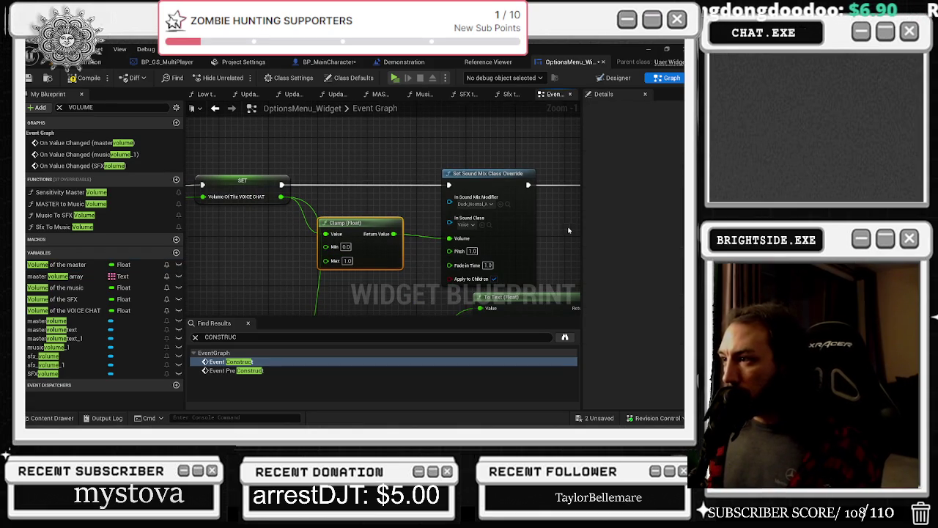
pyautogui.moveTo(556, 223); pyautogui.dragTo(377, 228)
pyautogui.scroll(-2, 377, 228)
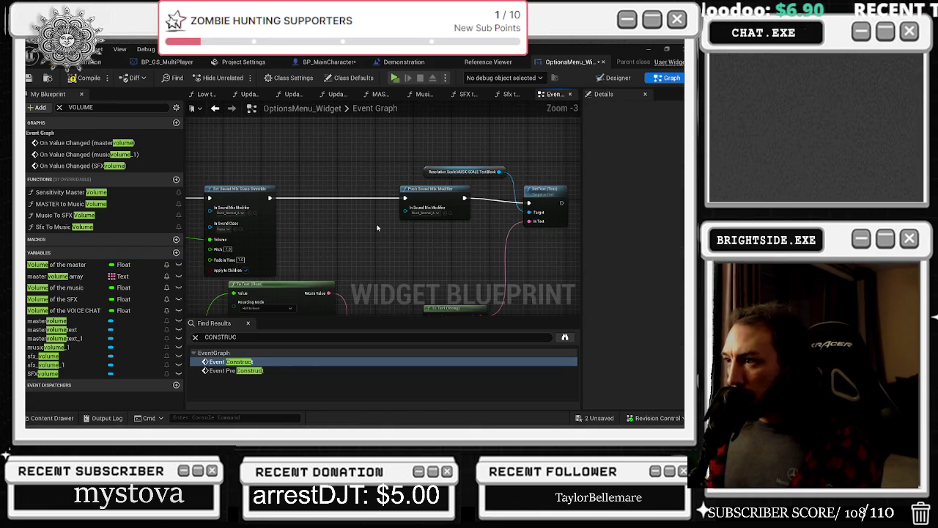
pyautogui.moveTo(546, 189); pyautogui.dragTo(552, 185)
pyautogui.click(484, 172)
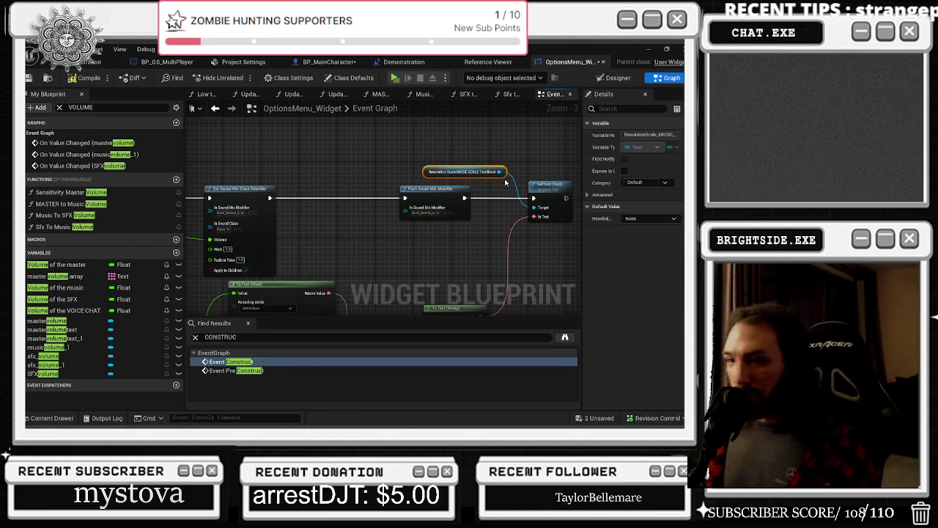
pyautogui.moveTo(490, 200); pyautogui.dragTo(611, 83)
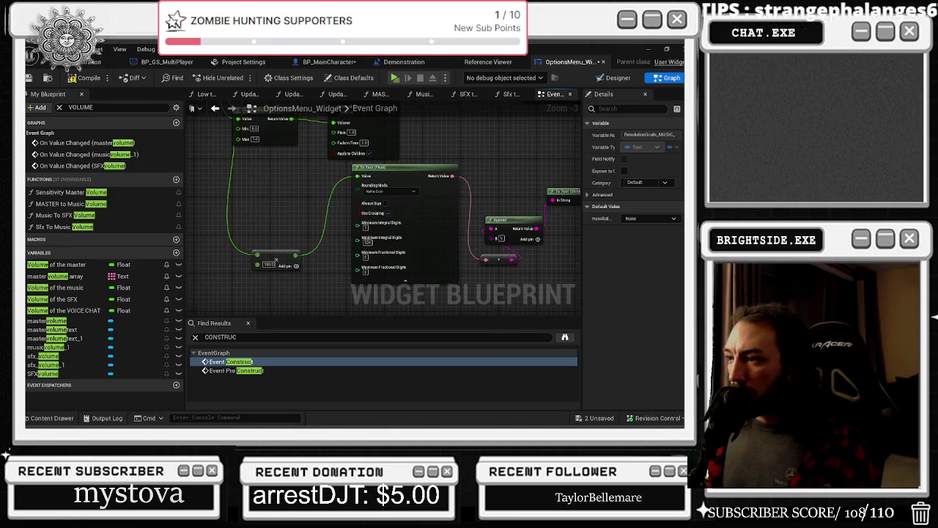
pyautogui.scroll(1, 275, 259)
pyautogui.moveTo(275, 259)
pyautogui.mouseDown()
pyautogui.moveTo(413, 282)
pyautogui.moveTo(183, 261)
pyautogui.moveTo(388, 338)
pyautogui.moveTo(252, 292)
pyautogui.mouseUp()
pyautogui.scroll(1, 395, 288)
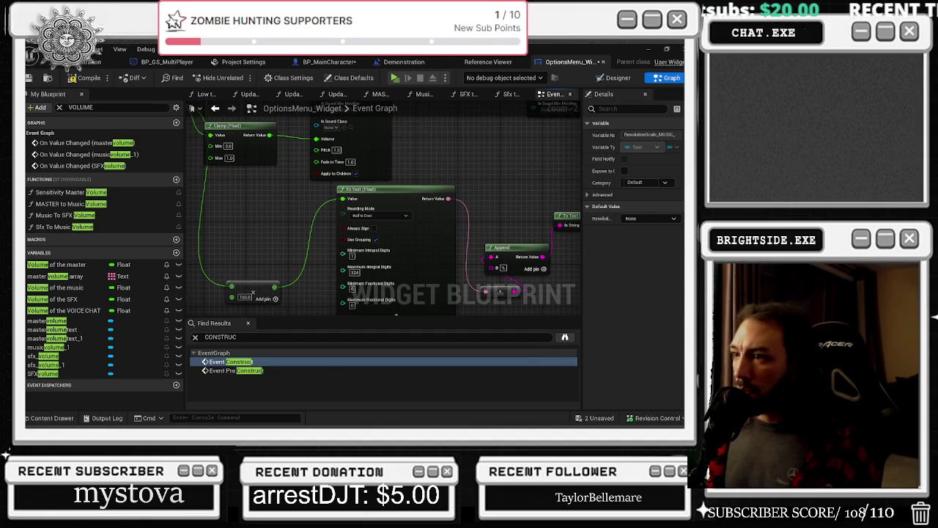
pyautogui.moveTo(254, 292); pyautogui.dragTo(397, 219)
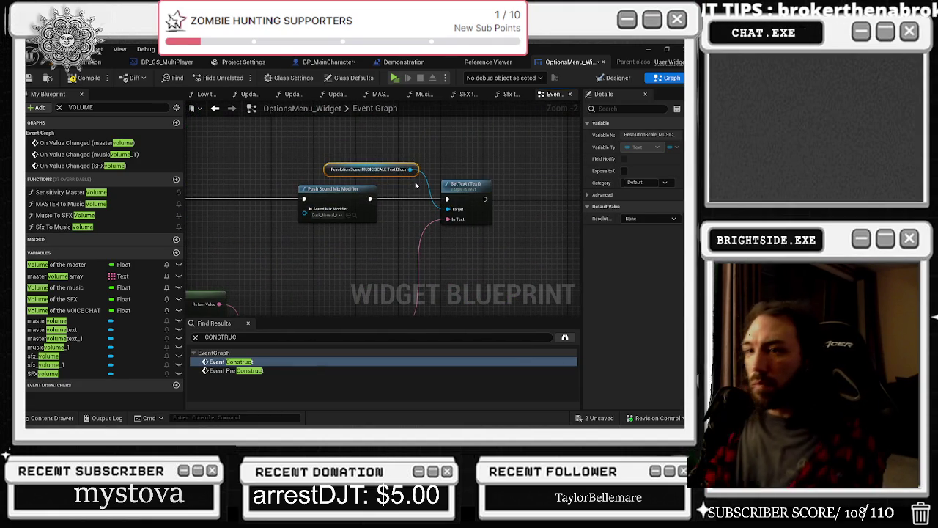
pyautogui.press('Delete')
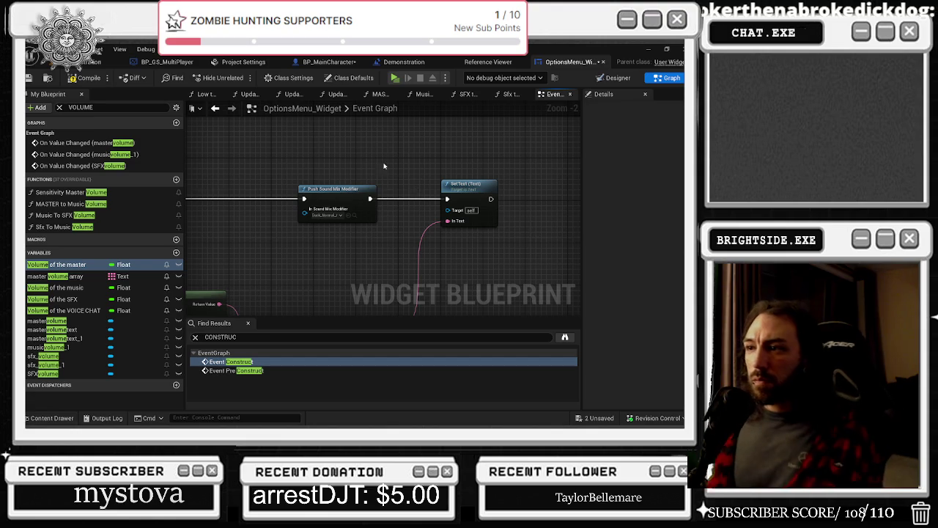
# - Save and recompile the options menu widget, then switch to the browser results
pyautogui.keyDown('alt'); pyautogui.click(447, 199); pyautogui.keyUp('alt')
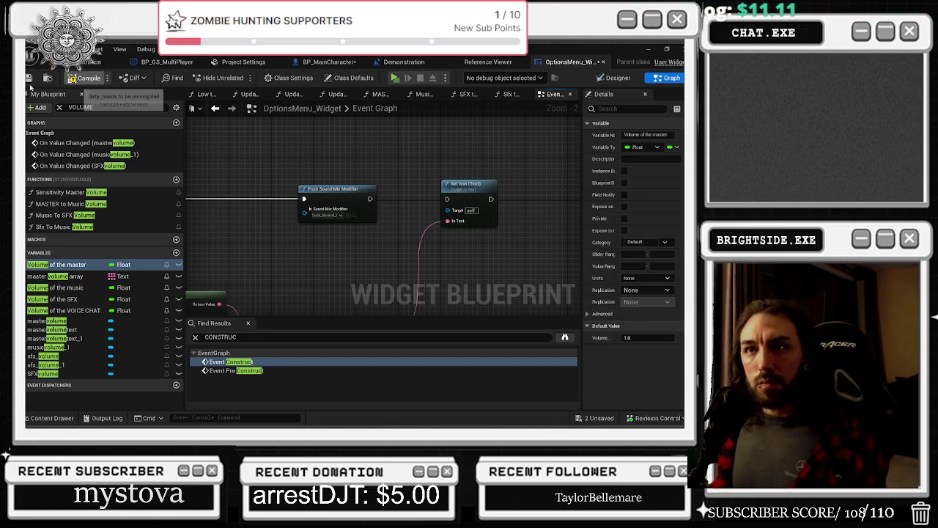
pyautogui.hotkey('ctrl', 's')
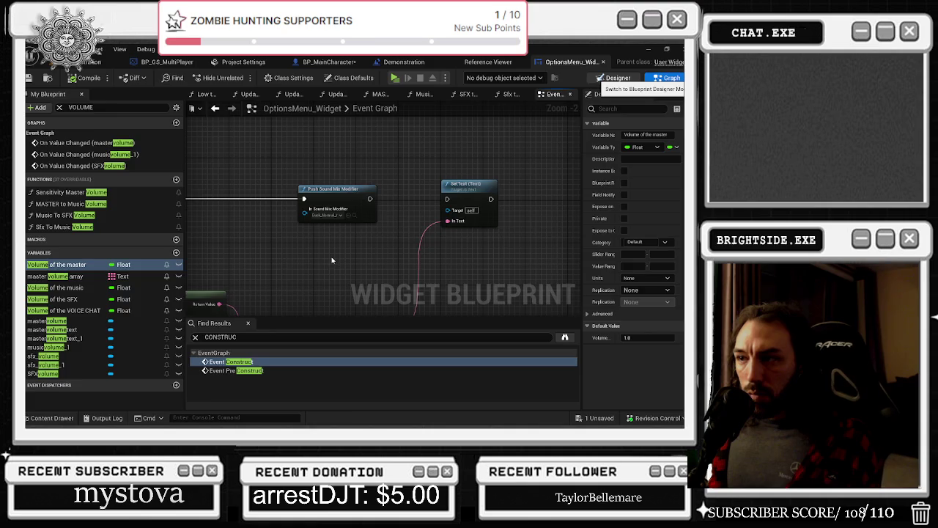
pyautogui.hotkey('alt', 'Tab')
pyautogui.hotkey('alt', 'Tab')
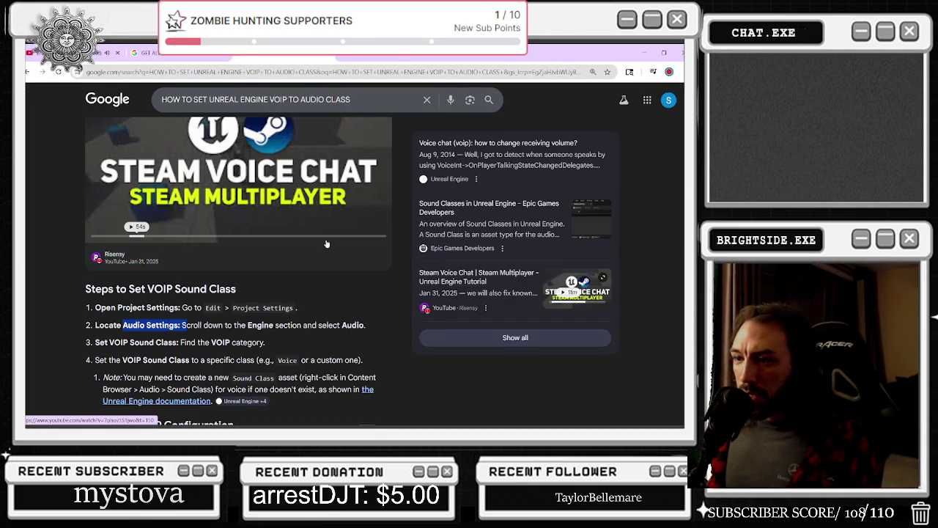
pyautogui.scroll(-5, 327, 243)
pyautogui.scroll(-2, 327, 239)
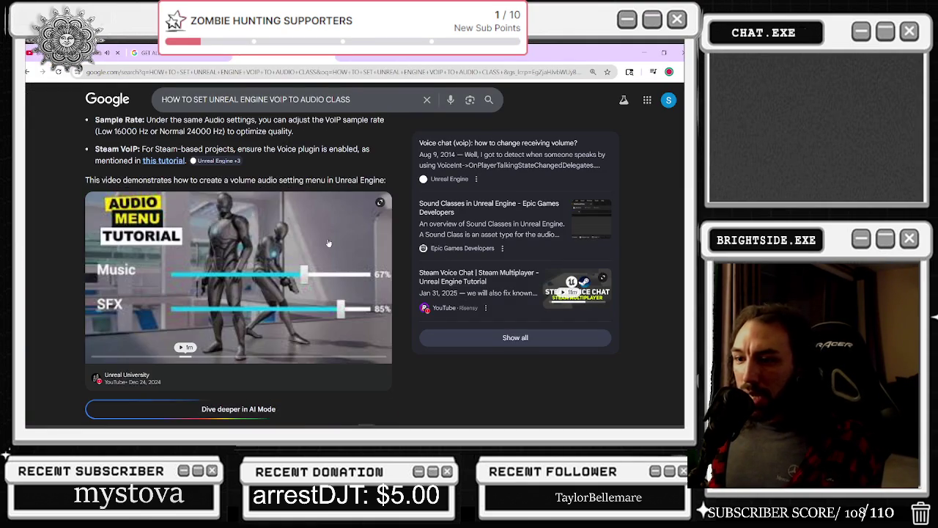
pyautogui.scroll(-4, 328, 242)
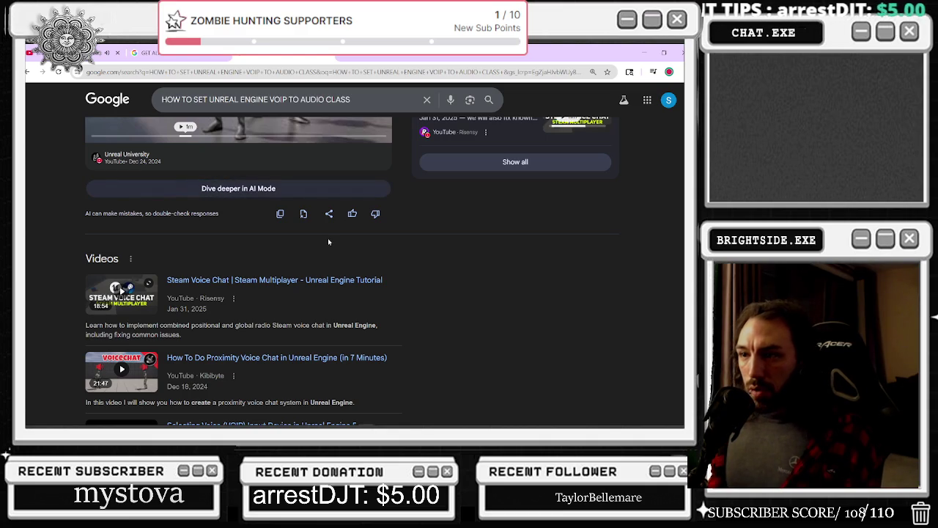
pyautogui.scroll(-3, 318, 254)
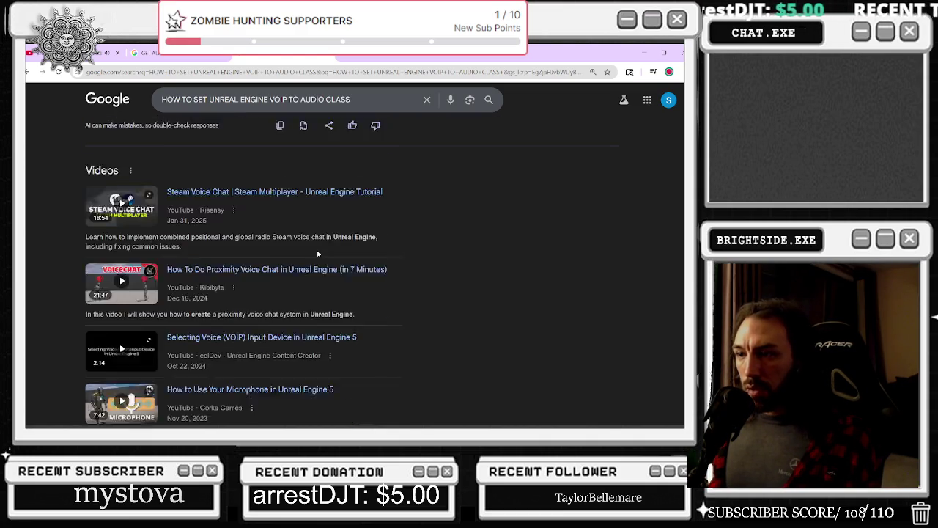
pyautogui.scroll(-6, 318, 254)
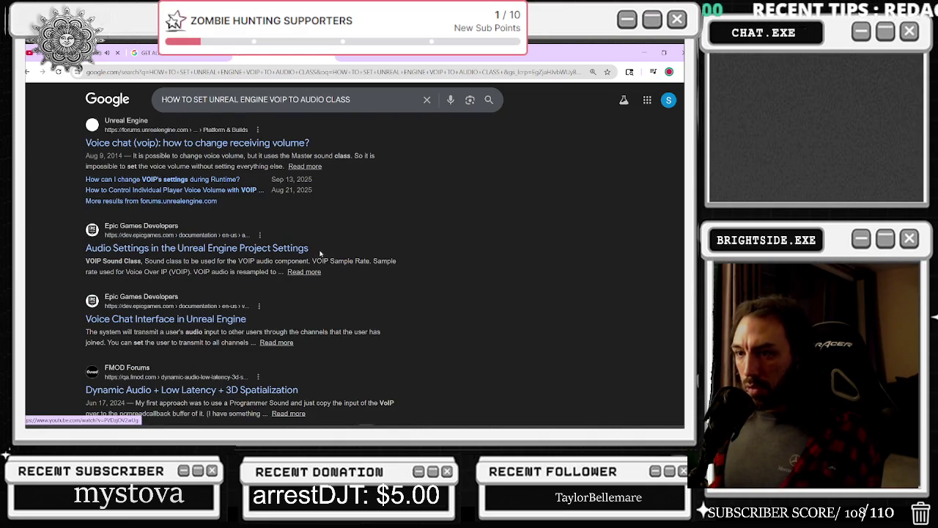
pyautogui.click(645, 53)
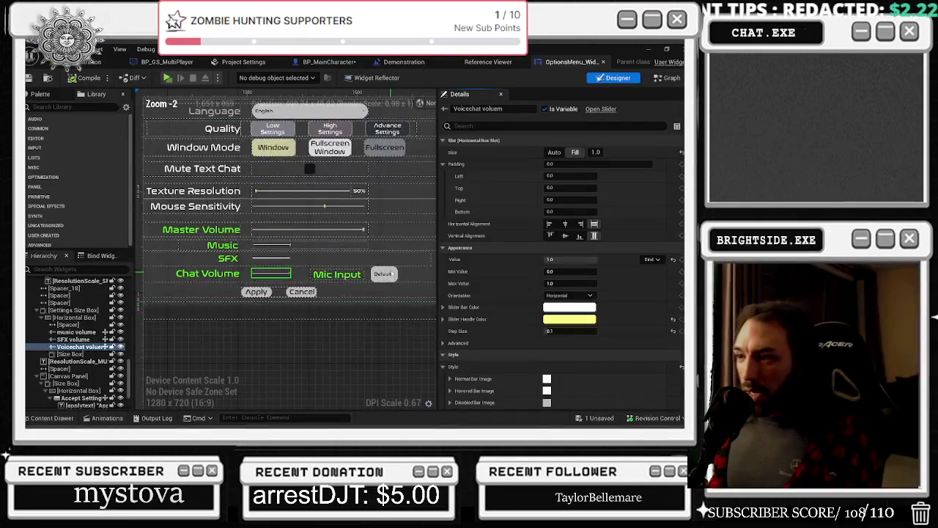
pyautogui.click(386, 275)
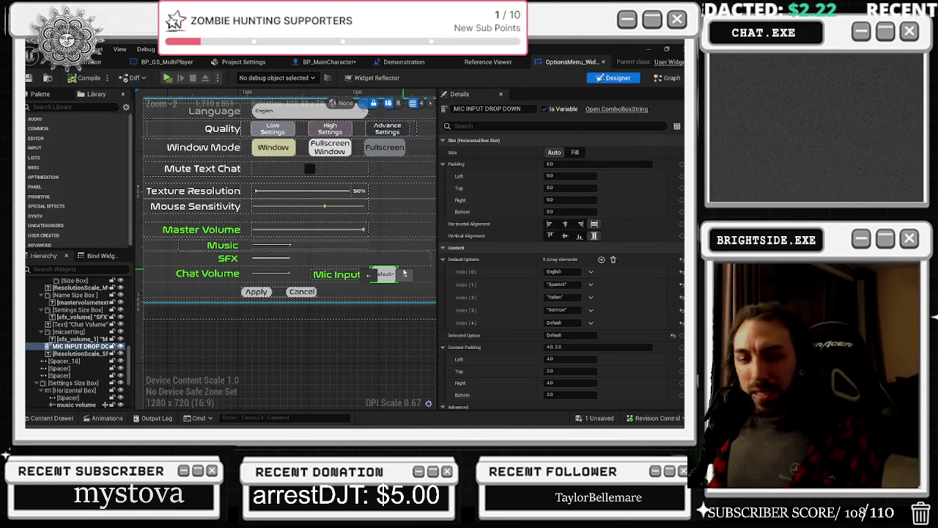
pyautogui.hotkey('alt', 'Tab')
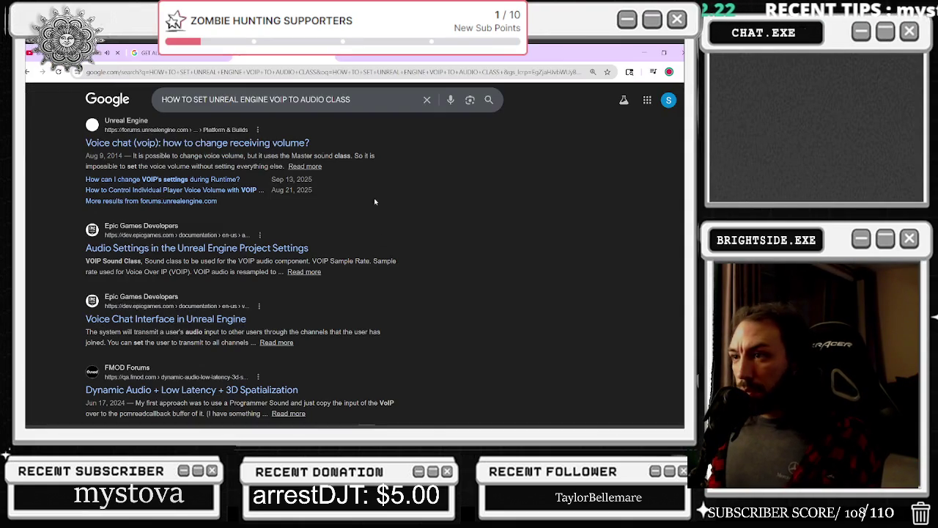
# - Return to the 'GET ALL MIC INPUTS UNREAL ENGINE' results and scroll through them
pyautogui.click(221, 93)
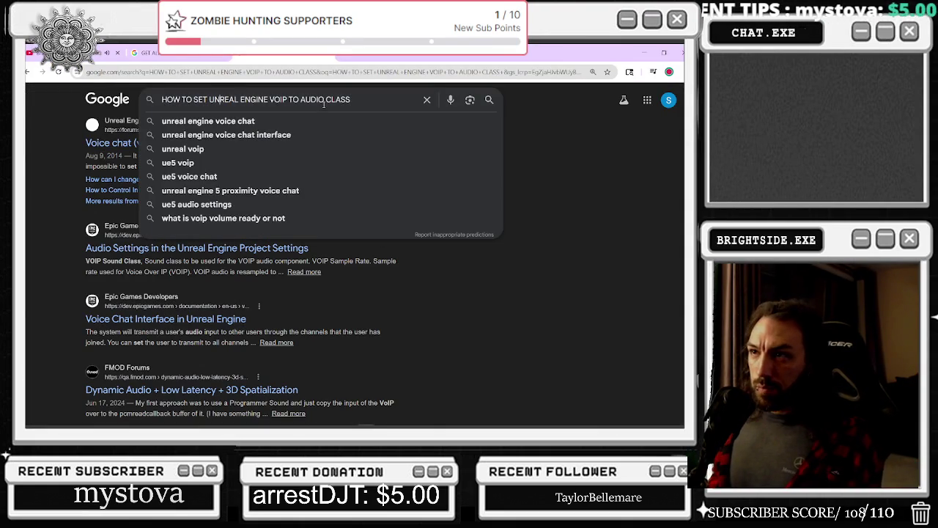
pyautogui.hotkey('alt', 'Left')
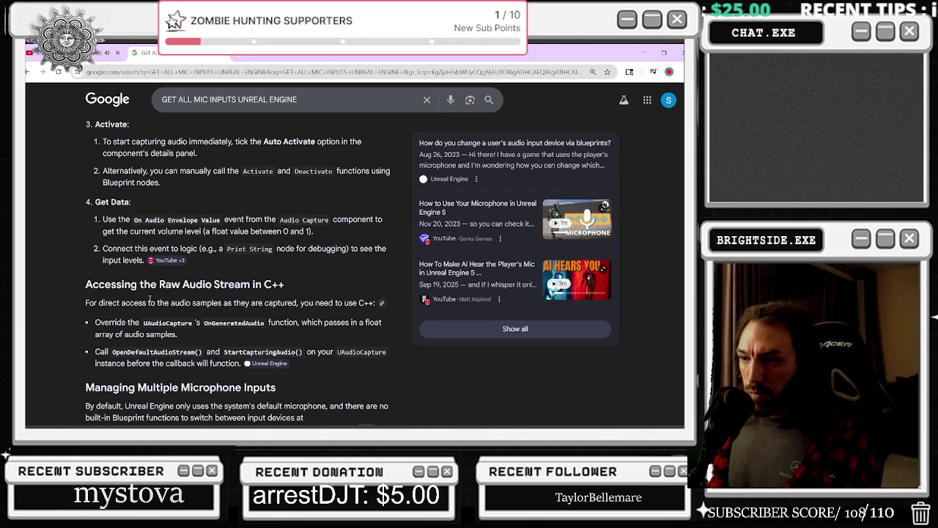
pyautogui.scroll(-4, 150, 299)
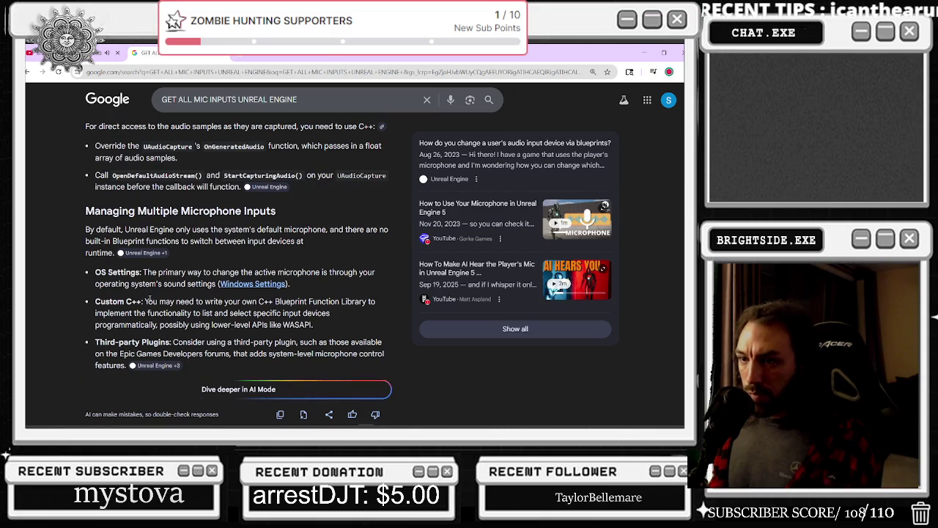
pyautogui.scroll(-3, 149, 299)
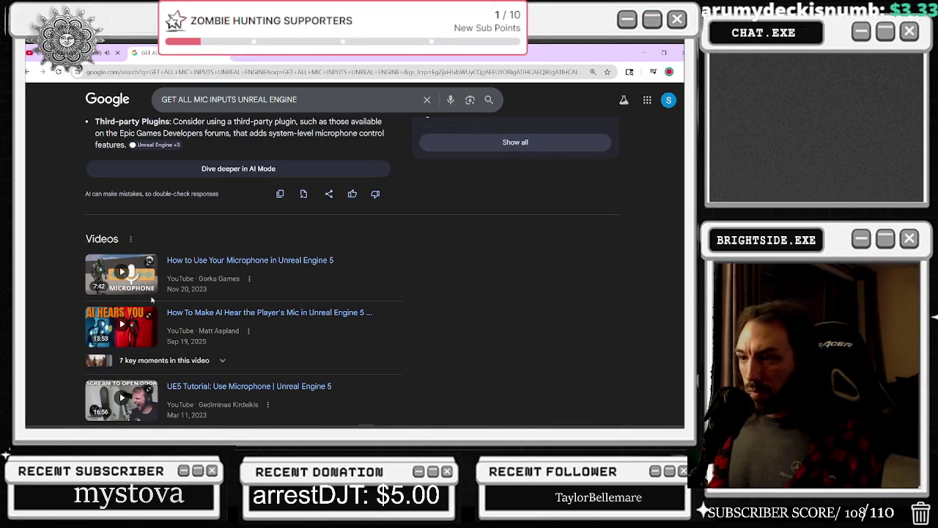
pyautogui.scroll(-3, 152, 299)
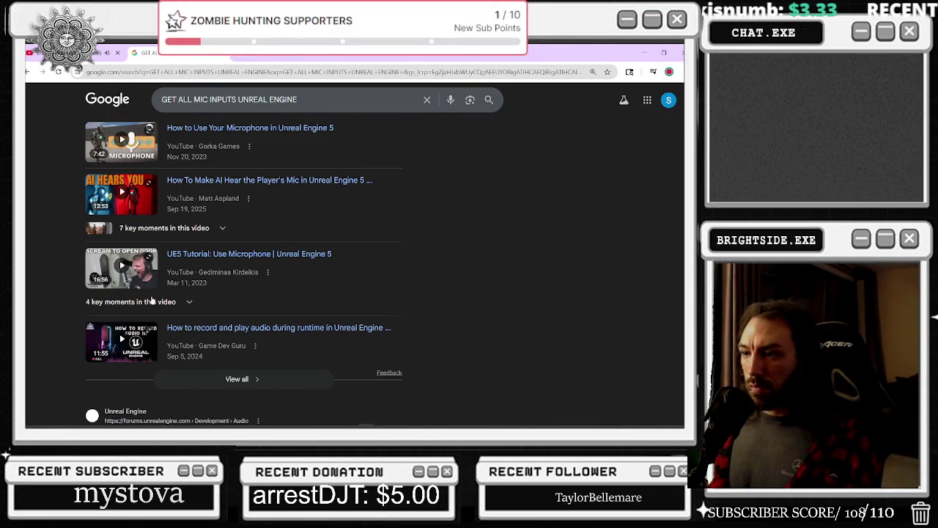
pyautogui.scroll(-3, 152, 300)
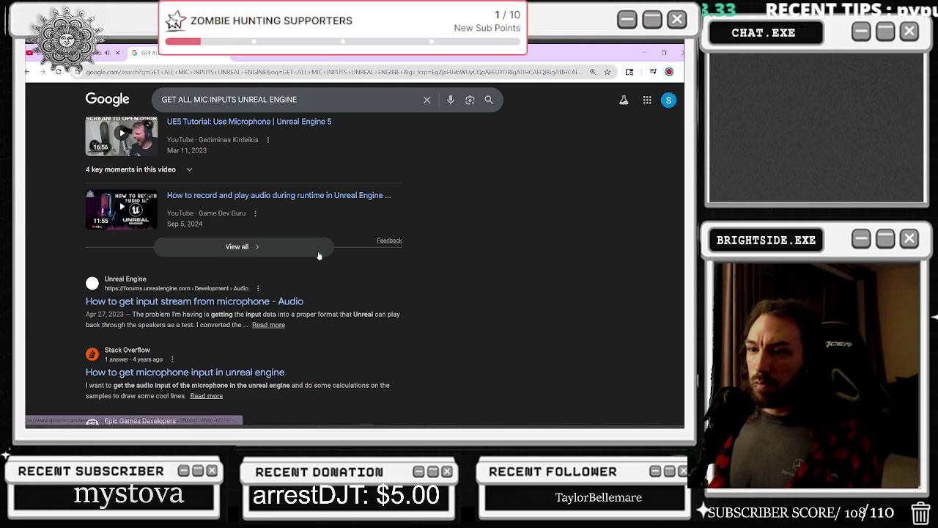
pyautogui.scroll(-3, 315, 254)
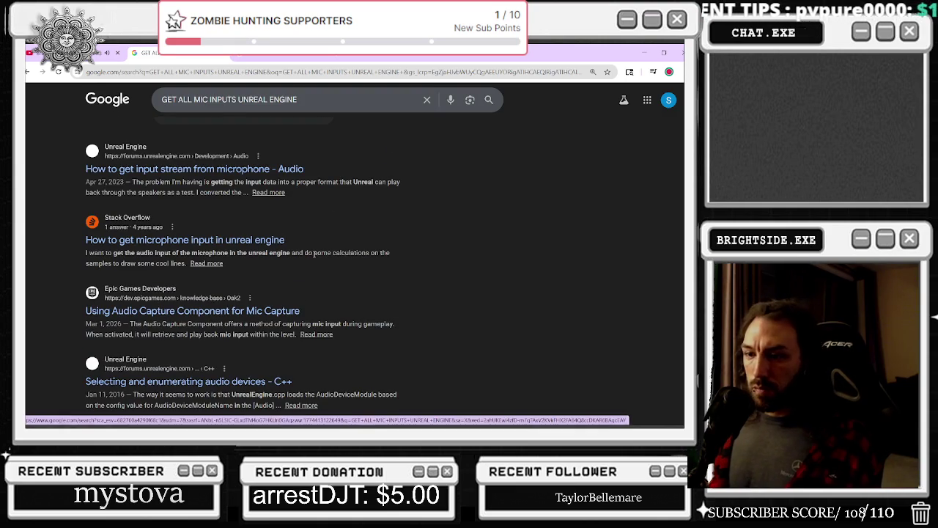